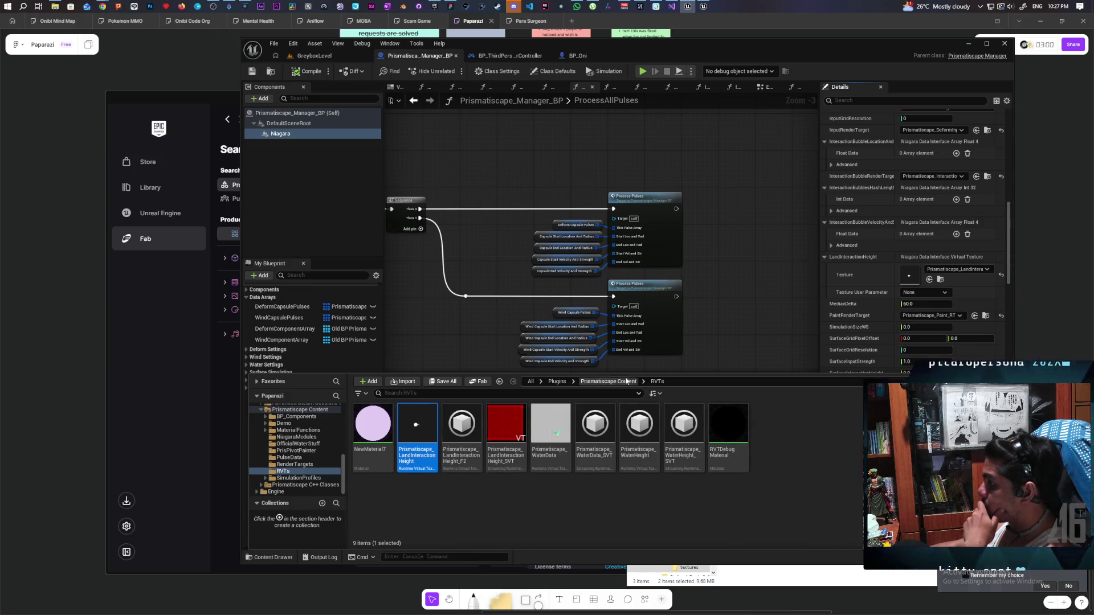
Go up to the Prismatiscape Content folder and open its MaterialFunctions folder
{"action": "left_click", "coordinate": [608, 381]}
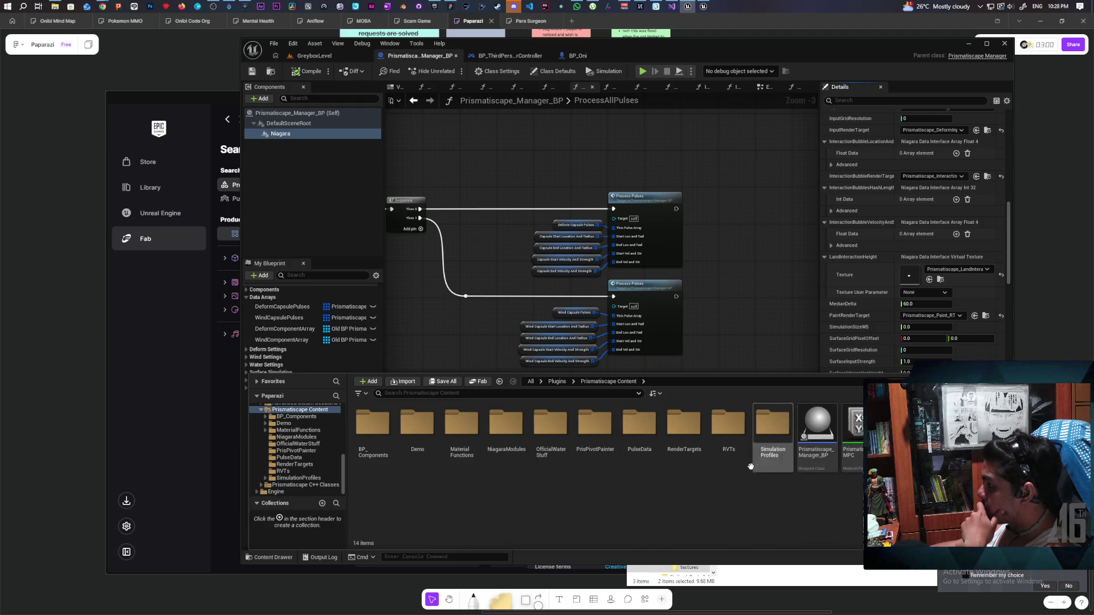
{"action": "left_click", "coordinate": [465, 426]}
{"action": "double_click", "coordinate": [465, 426]}
{"action": "scroll", "coordinate": [651, 467], "scroll_direction": "down", "scroll_amount": 1}
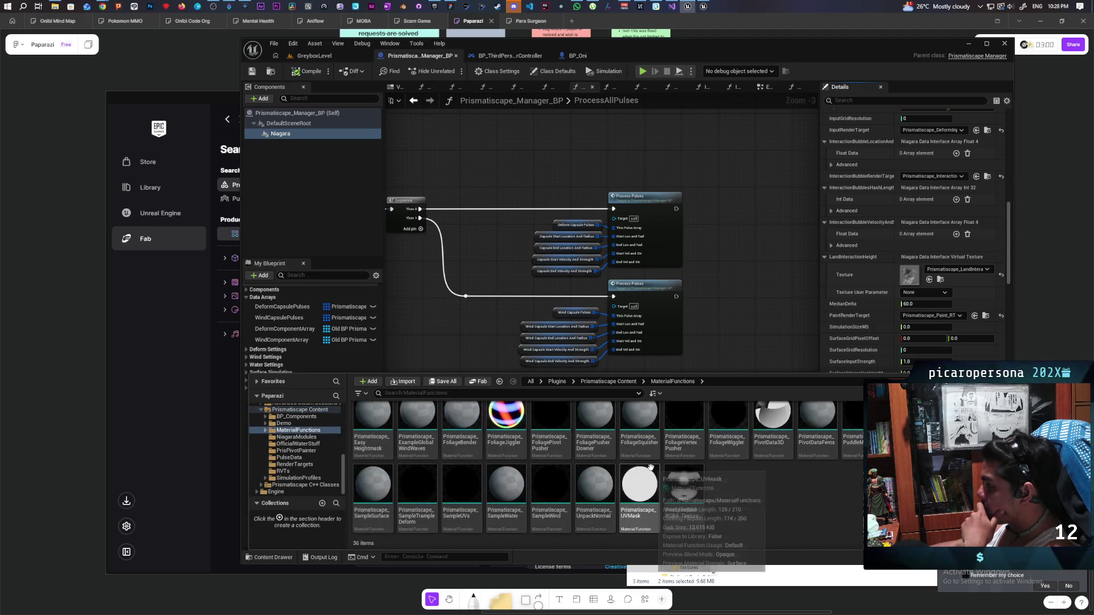
Open the RenderTargets folder, then switch to the GreyboxLevel level
{"action": "left_click", "coordinate": [625, 383]}
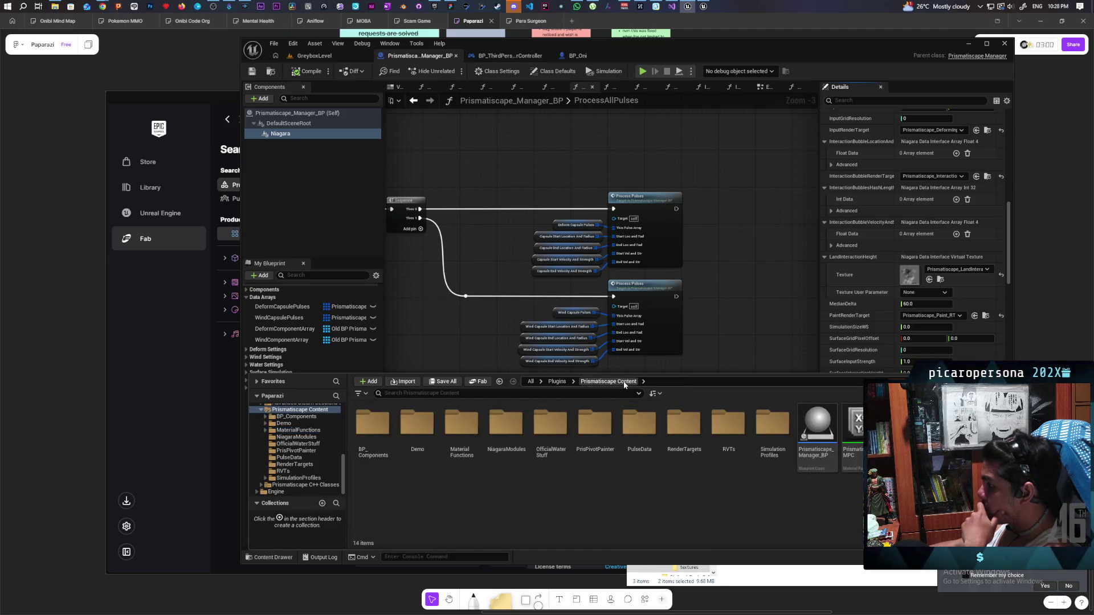
{"action": "double_click", "coordinate": [683, 433]}
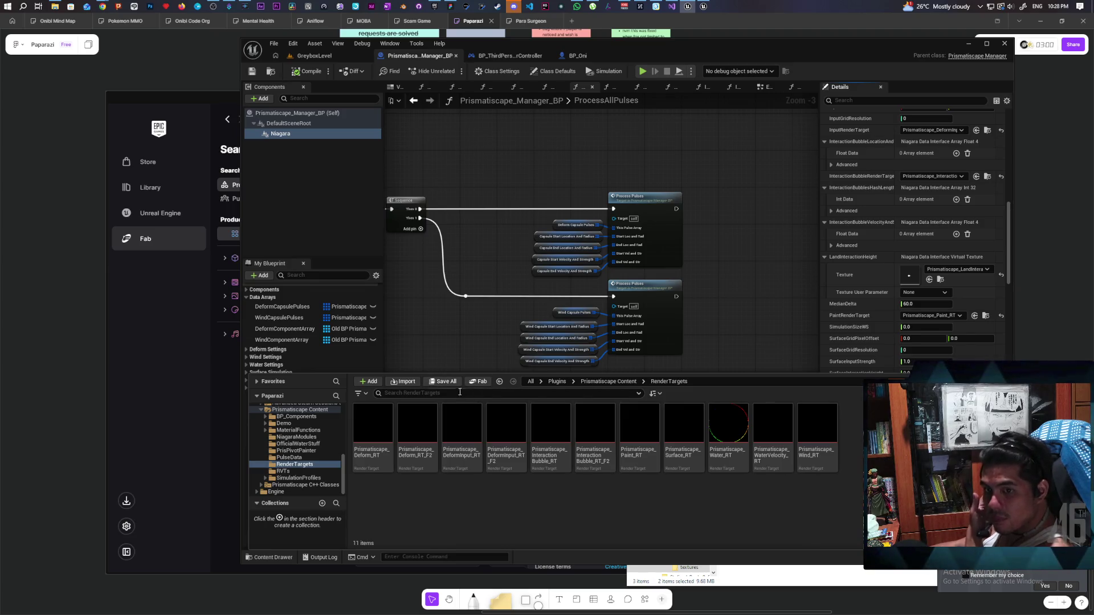
{"action": "mouse_move", "coordinate": [454, 413]}
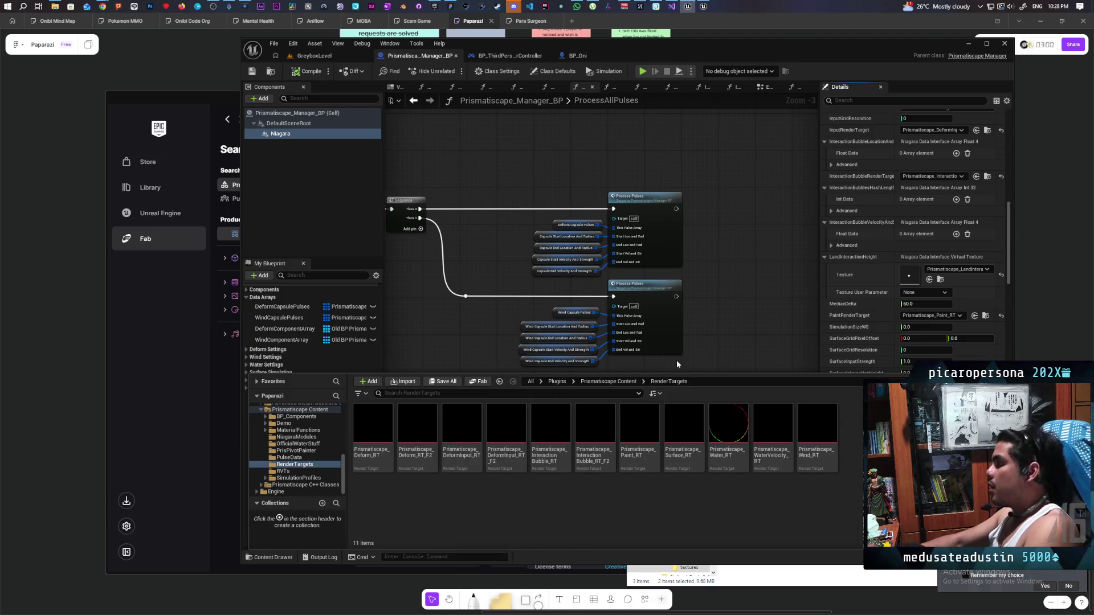
{"action": "left_click", "coordinate": [315, 55]}
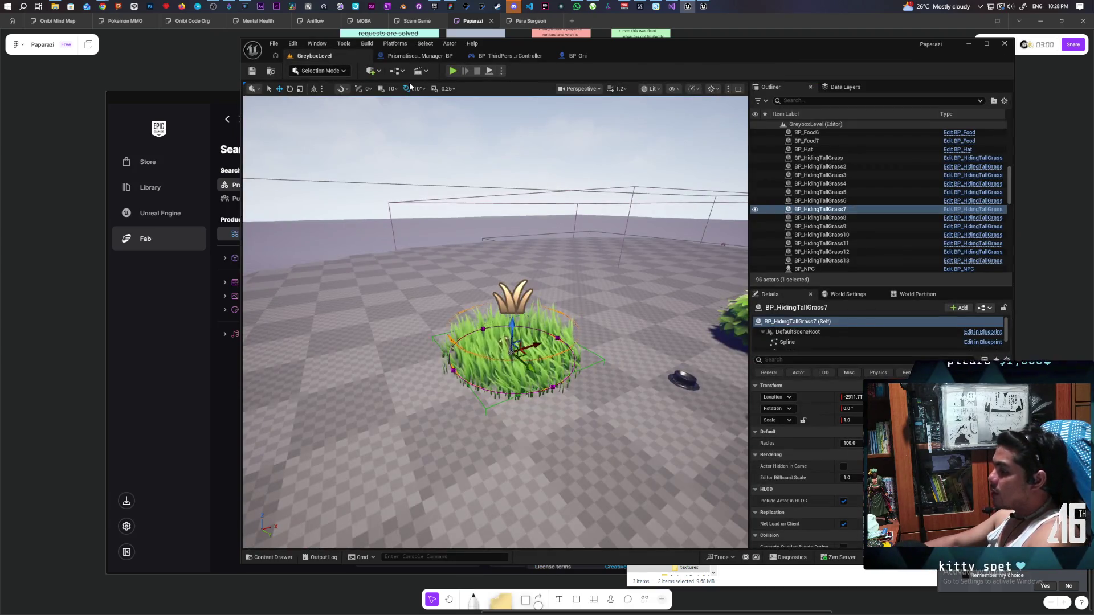
Run a multiplayer PIE session in GreyboxLevel, walk the cat into the tall grass, then stop
{"action": "left_click", "coordinate": [454, 70]}
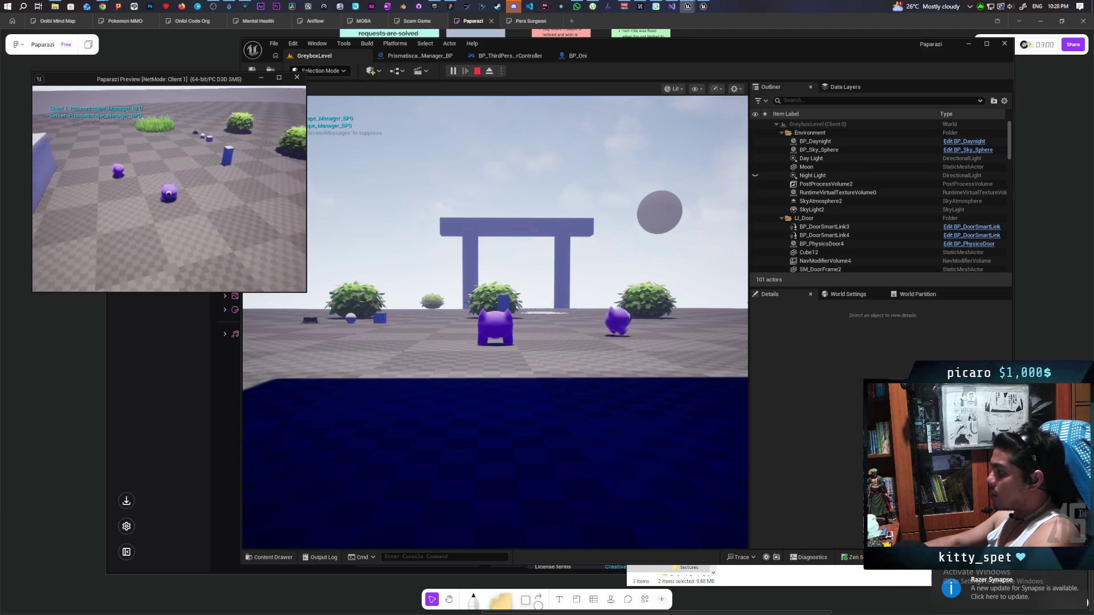
{"action": "key", "text": "Escape"}
{"action": "left_click", "coordinate": [459, 71]}
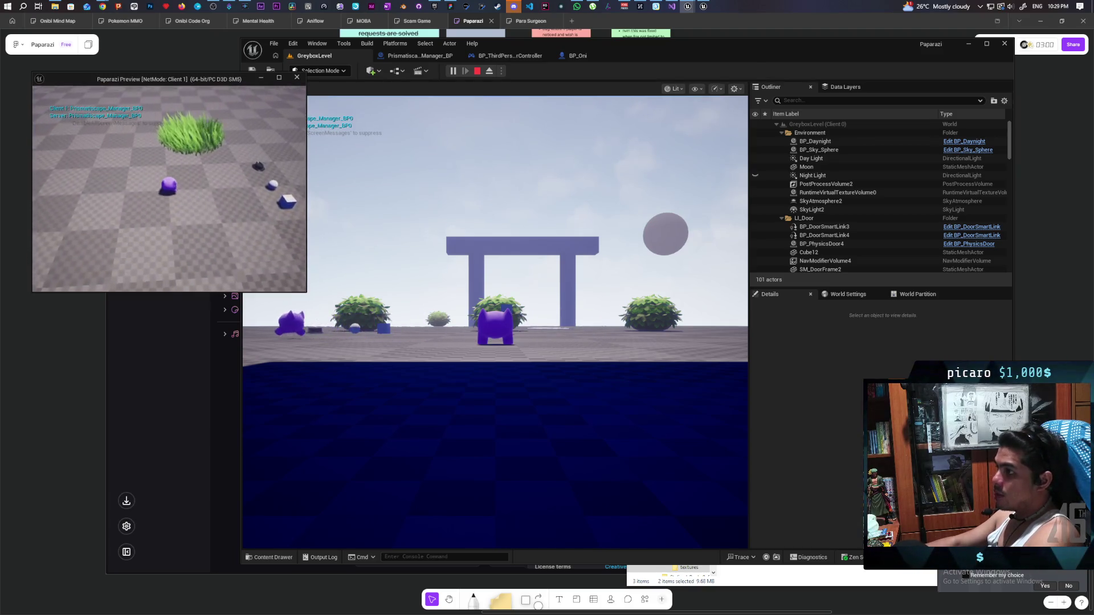
{"action": "key", "text": "alt+Tab"}
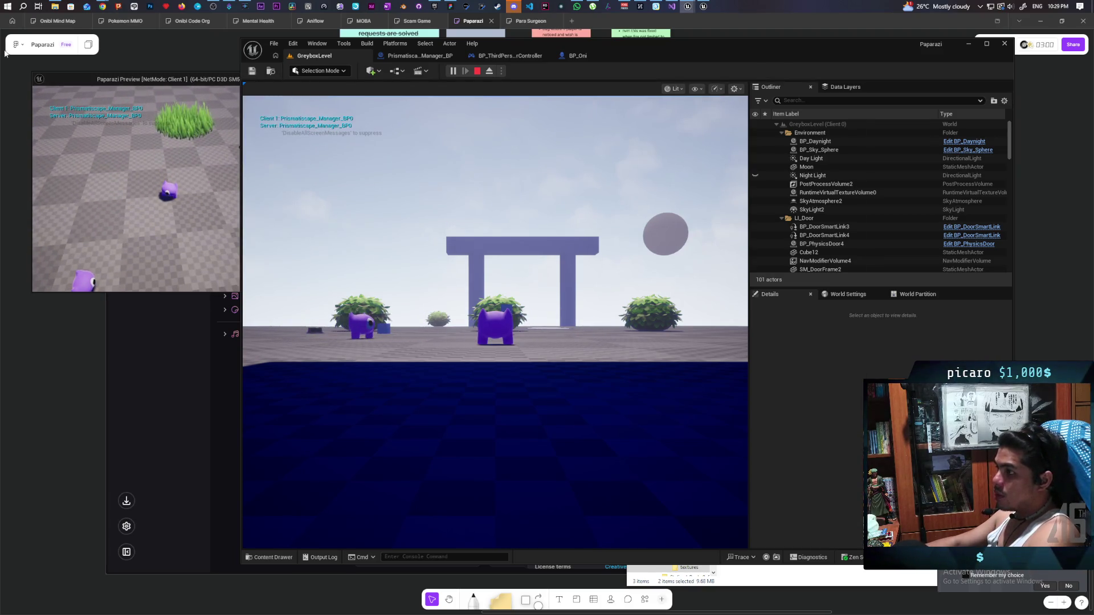
{"action": "left_click", "coordinate": [495, 319]}
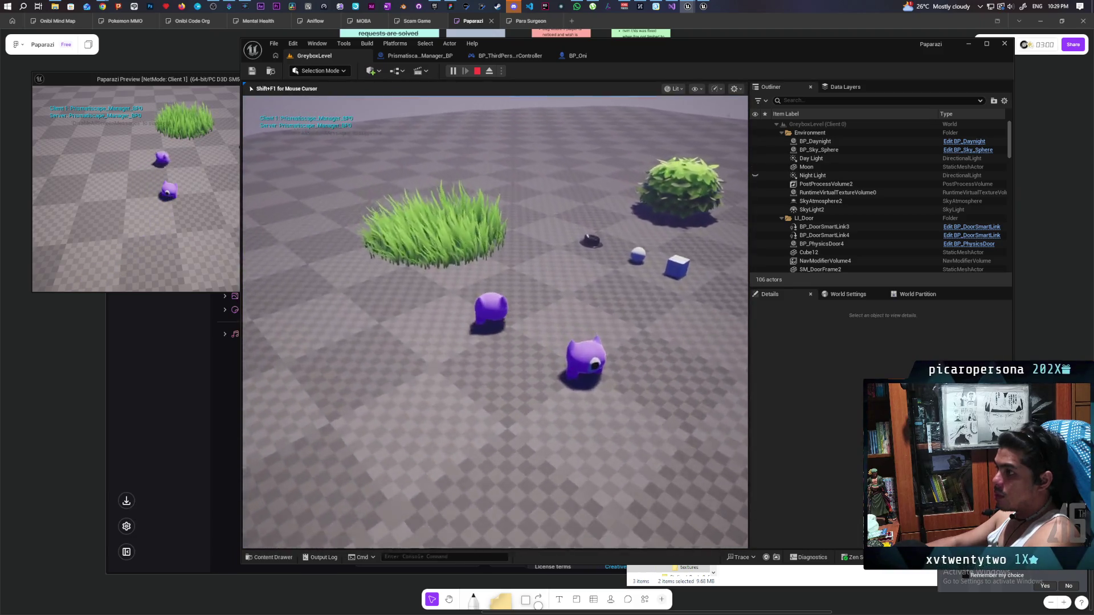
{"action": "key", "text": "w"}
{"action": "key", "text": "w"}
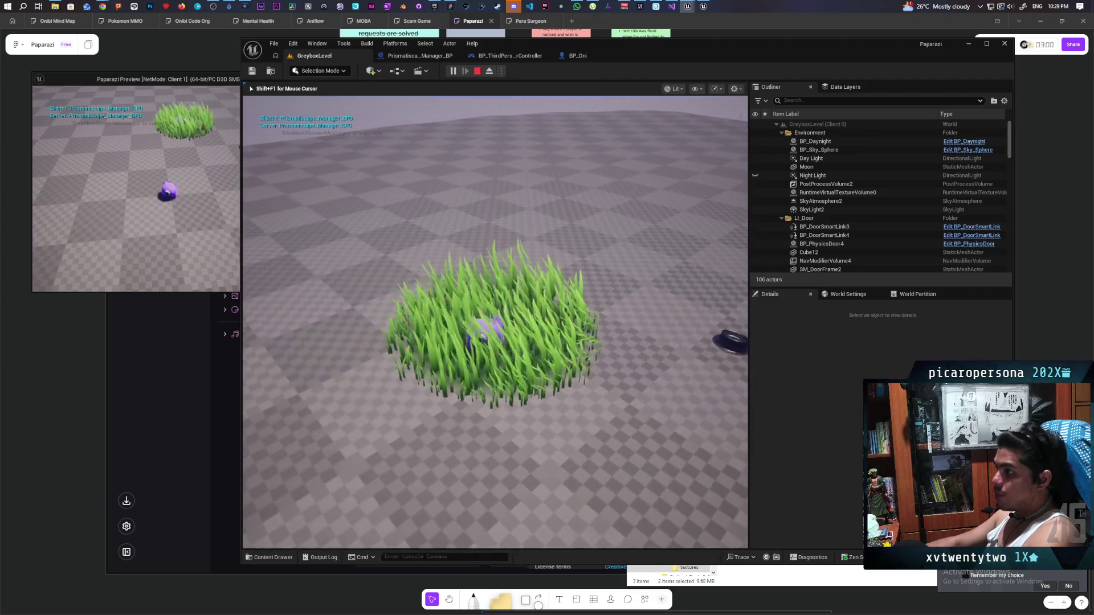
{"action": "key", "text": "Escape"}
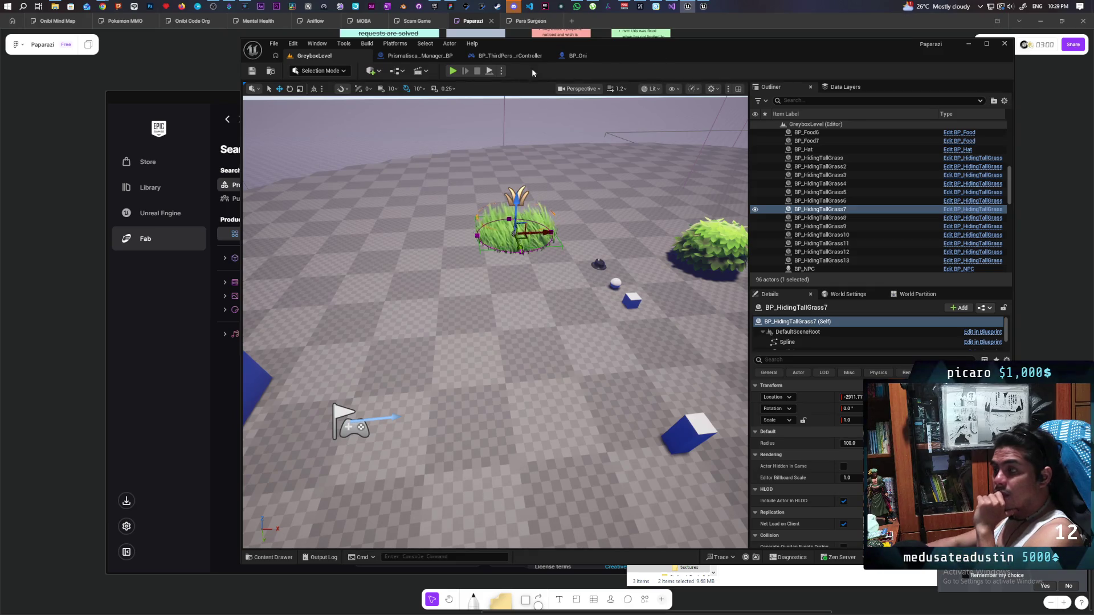
Connect Event BeginPlay to Print String in Prismatiscape_Manager_BP, then start multiplayer Play in GreyboxLevel
{"action": "left_click", "coordinate": [432, 57]}
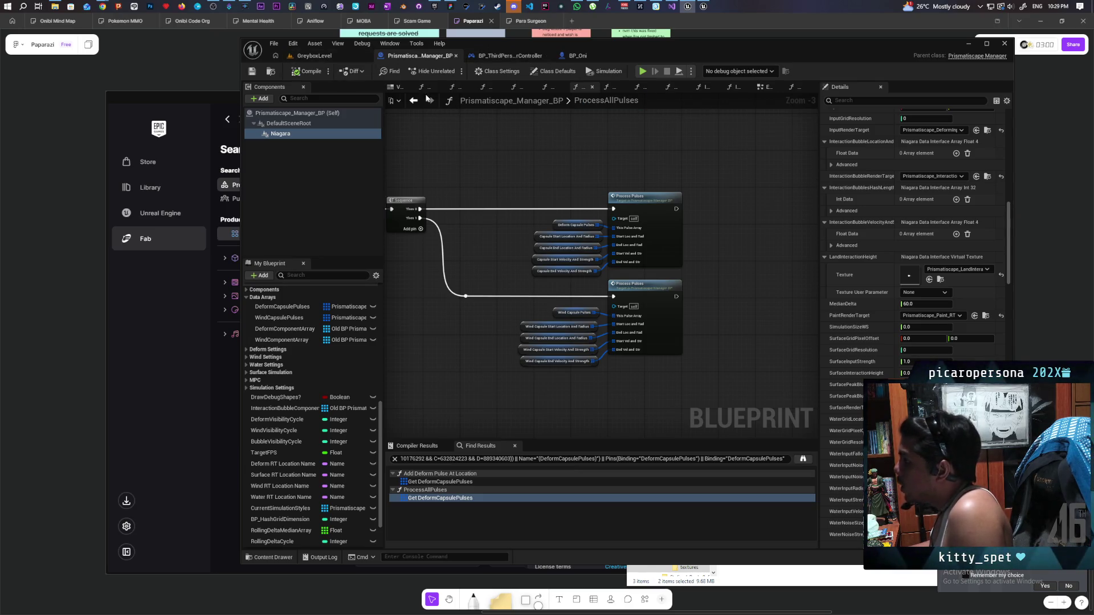
{"action": "left_click", "coordinate": [769, 86]}
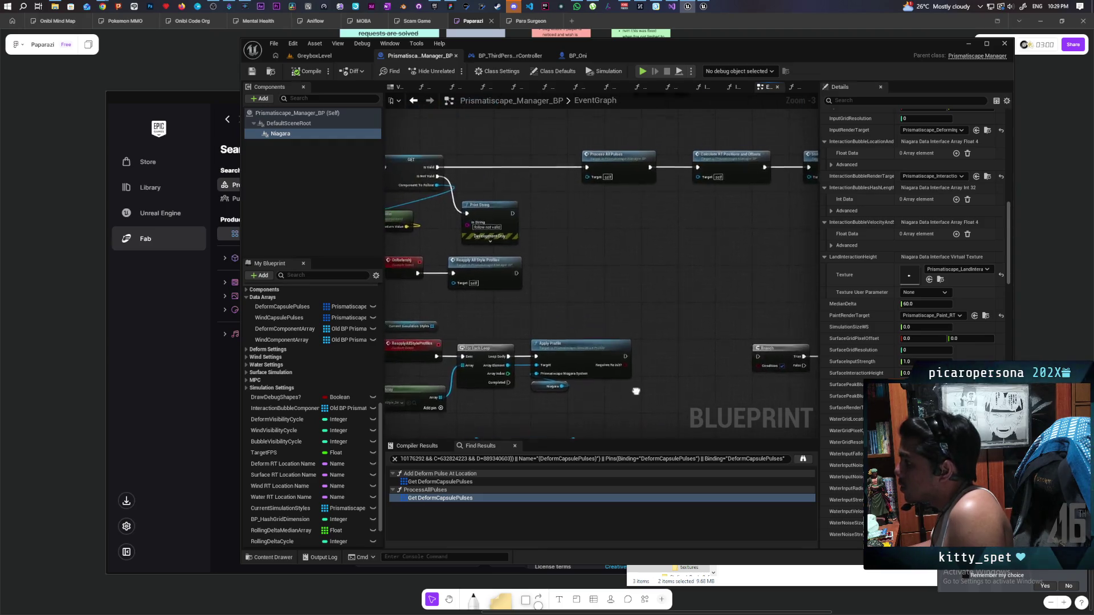
{"action": "scroll", "coordinate": [620, 342], "scroll_direction": "down", "scroll_amount": 3}
{"action": "scroll", "coordinate": [606, 383], "scroll_direction": "up", "scroll_amount": 4}
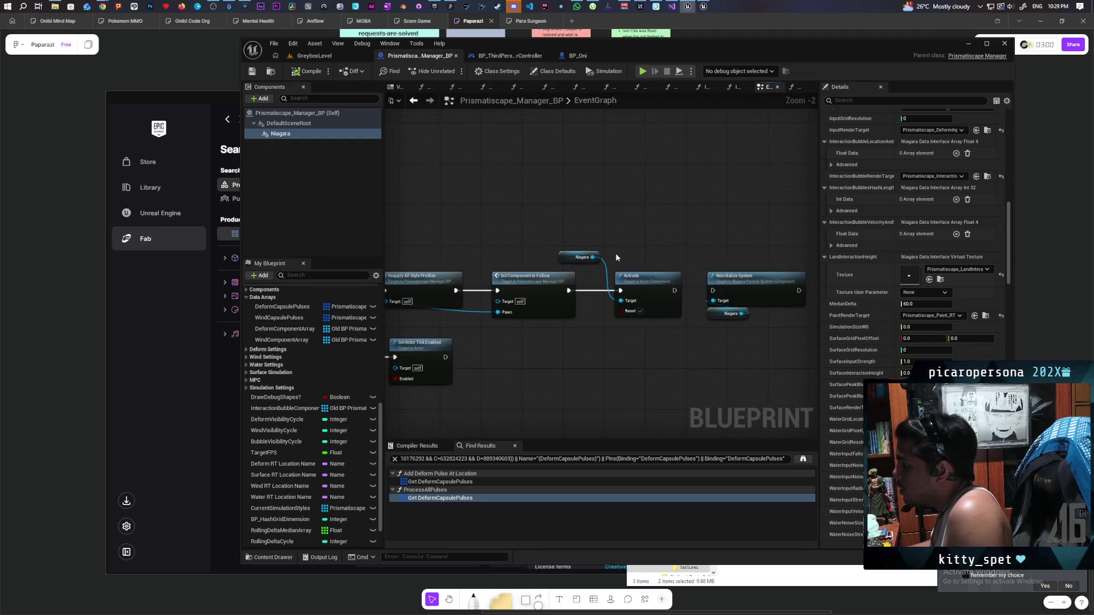
{"action": "mouse_move", "coordinate": [580, 374]}
{"action": "left_mouse_down"}
{"action": "mouse_move", "coordinate": [666, 371]}
{"action": "mouse_move", "coordinate": [620, 349]}
{"action": "left_mouse_up"}
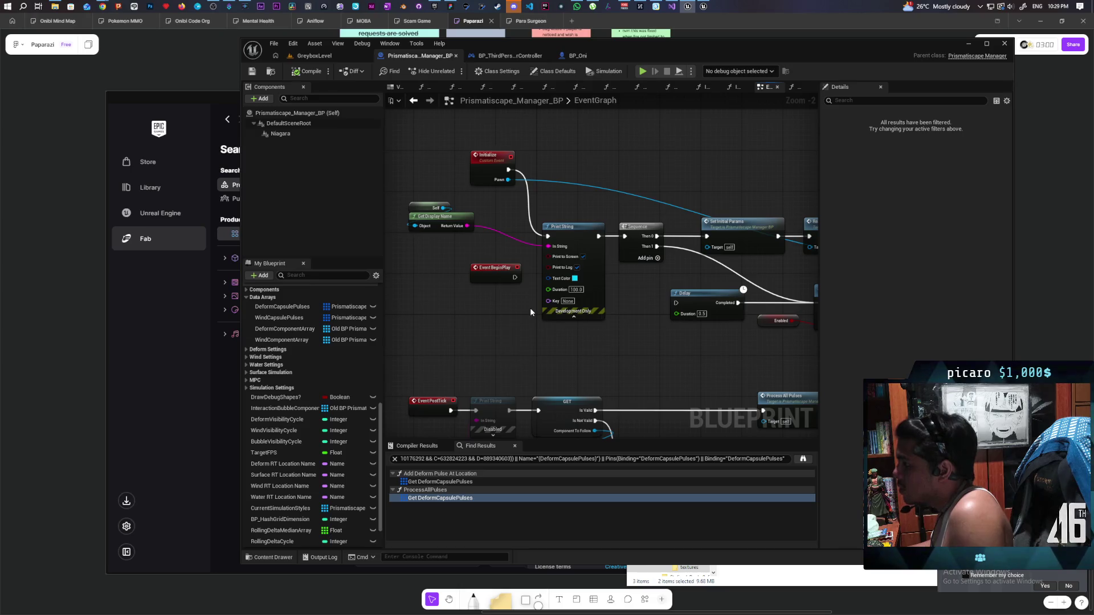
{"action": "mouse_move", "coordinate": [514, 277]}
{"action": "left_mouse_down"}
{"action": "mouse_move", "coordinate": [549, 251]}
{"action": "mouse_move", "coordinate": [548, 237]}
{"action": "left_mouse_up"}
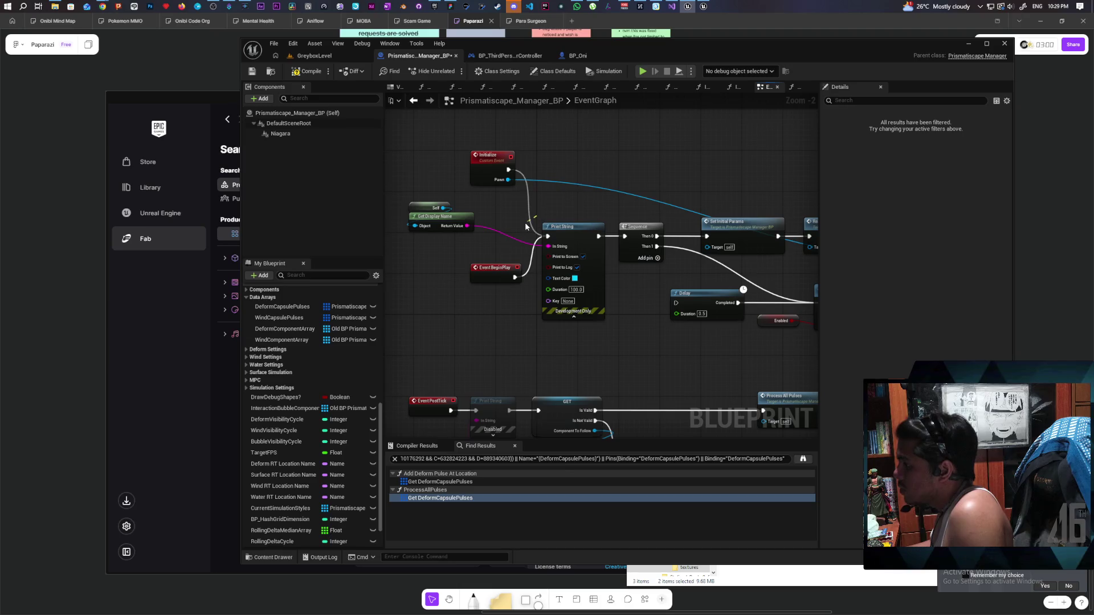
{"action": "left_click_drag", "start_coordinate": [631, 222], "coordinate": [567, 260]}
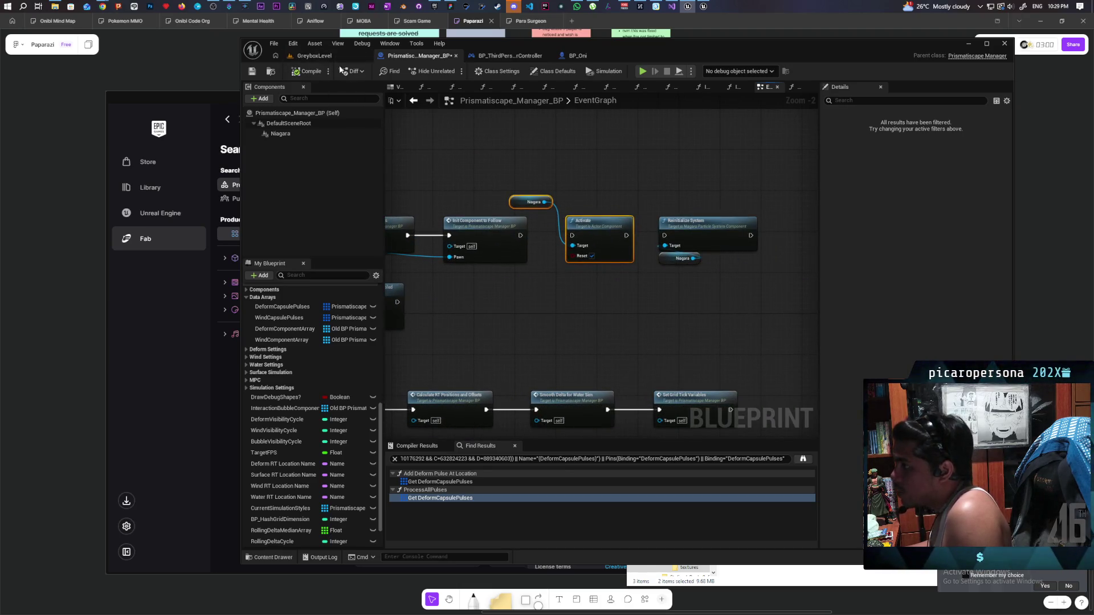
{"action": "left_click", "coordinate": [314, 56]}
{"action": "left_click", "coordinate": [450, 71]}
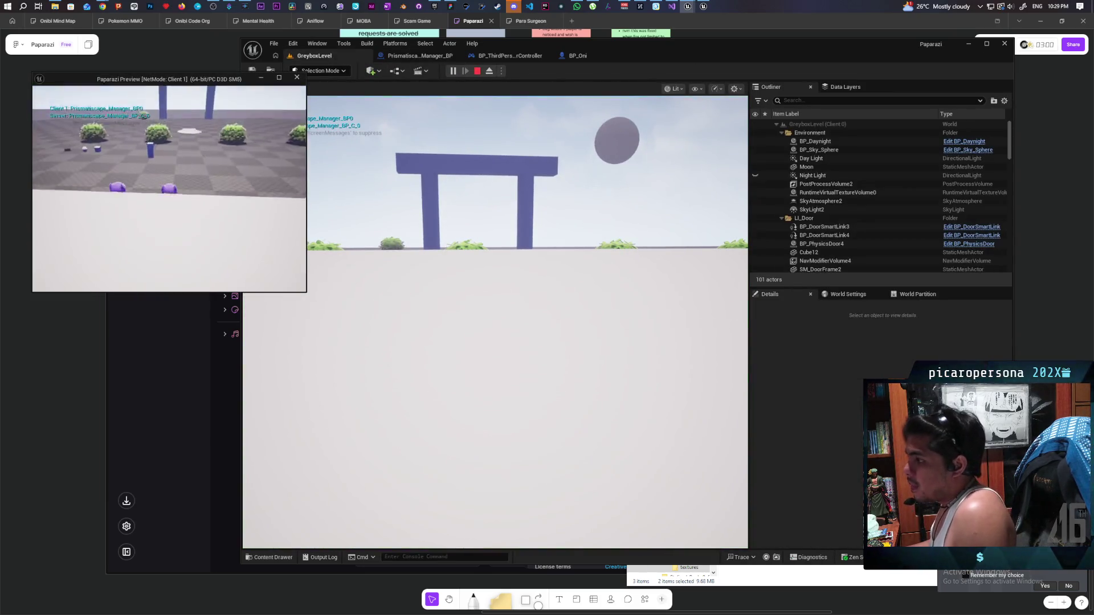
Walk the server character into the middle of the grass and back out
{"action": "key", "text": "w"}
{"action": "key", "text": "s"}
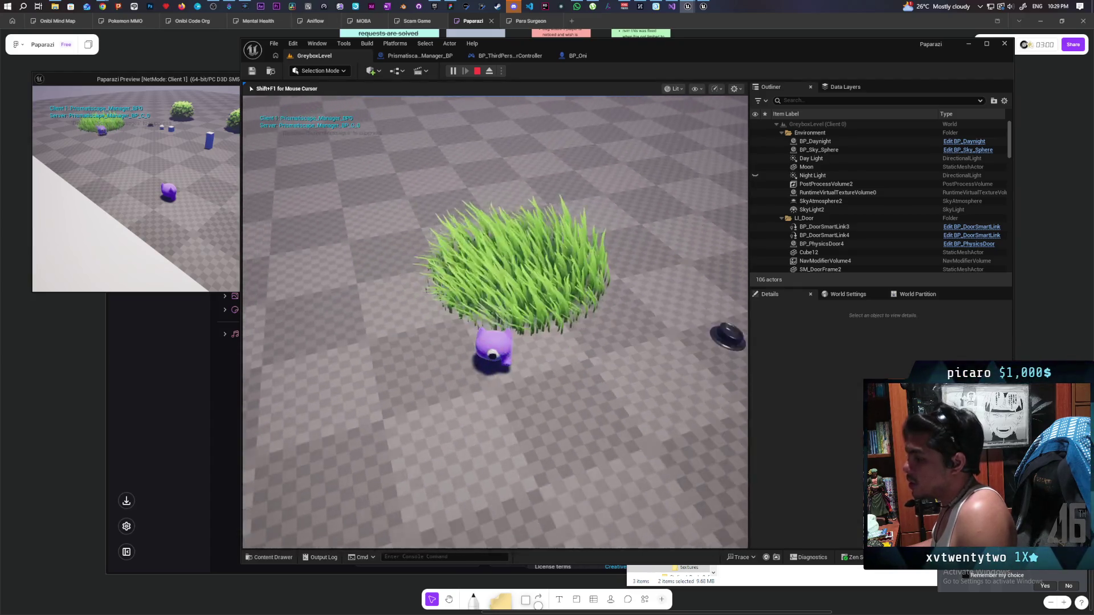
{"action": "key", "text": "w"}
{"action": "key", "text": "s"}
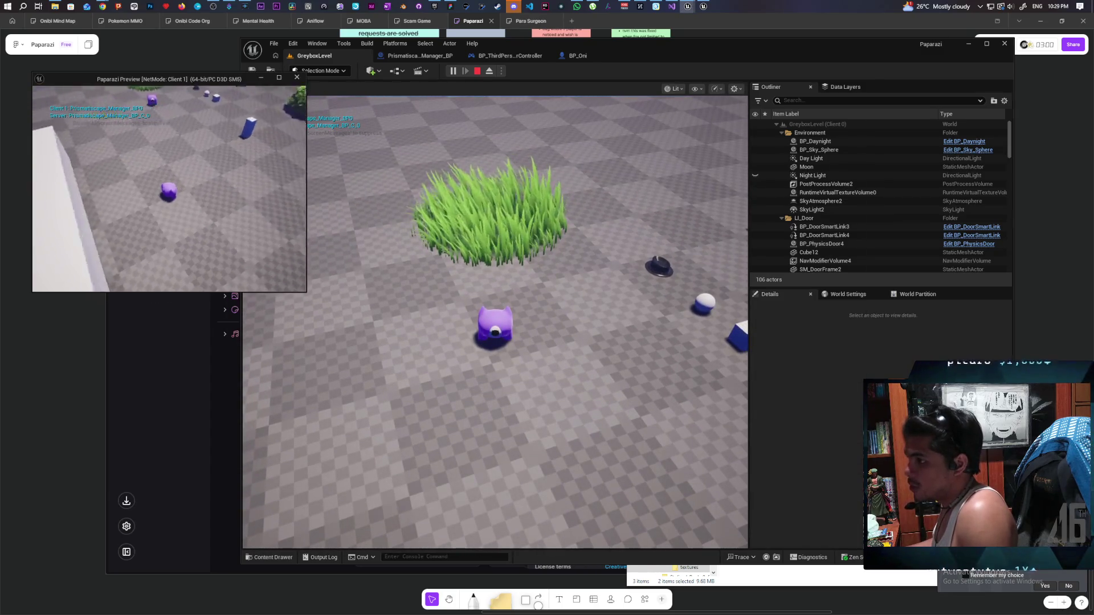
Move the client character up to and into the grass, then end the play session
{"action": "key", "text": "w"}
{"action": "key", "text": "d"}
{"action": "key", "text": "a"}
{"action": "key", "text": "w"}
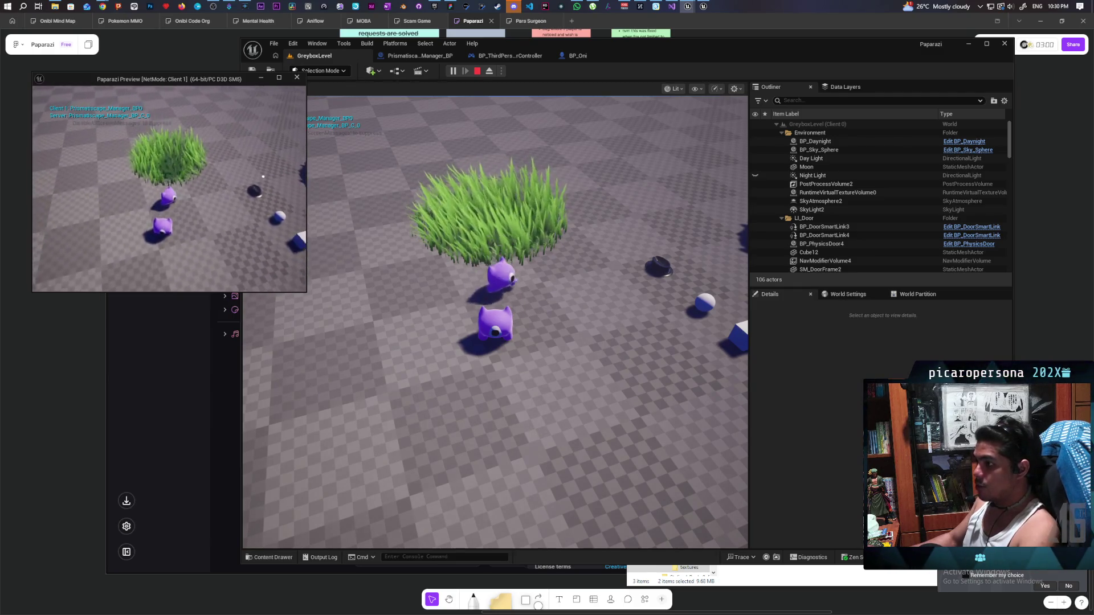
{"action": "key", "text": "w"}
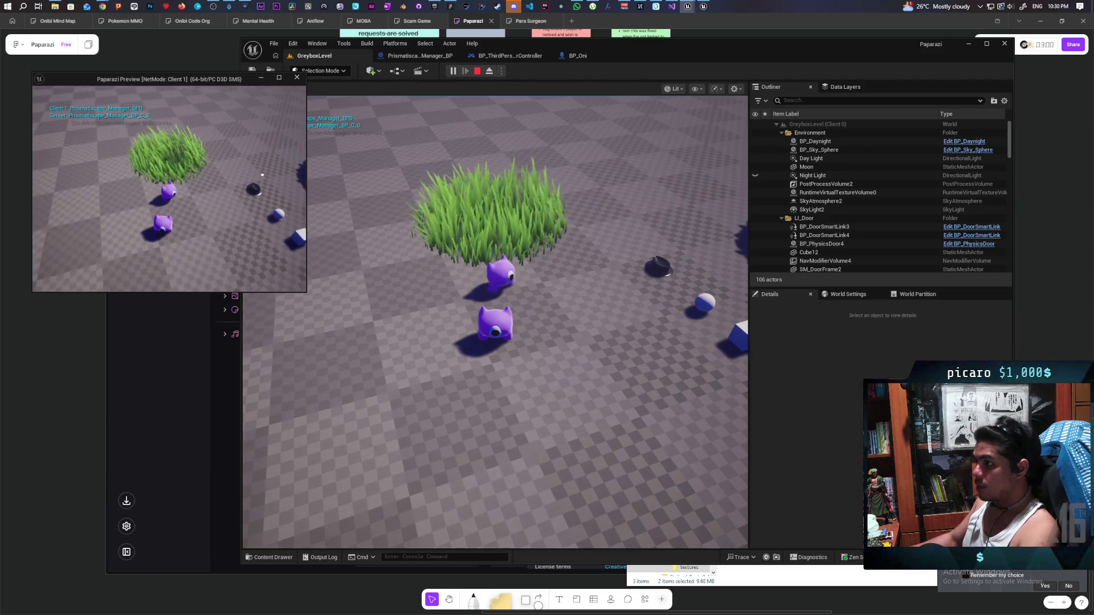
{"action": "key", "text": "w"}
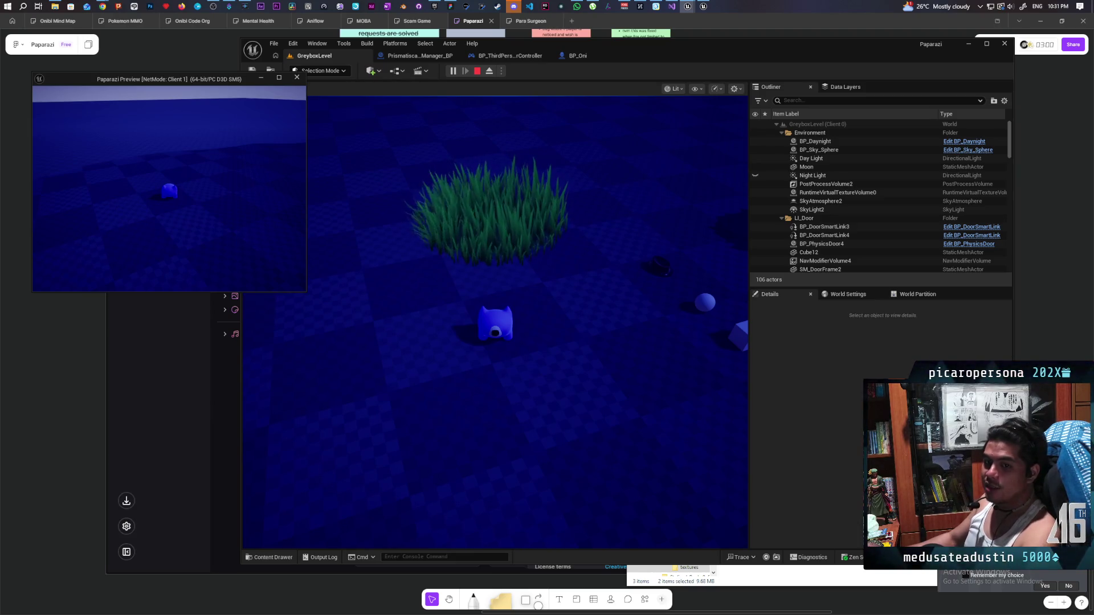
{"action": "key", "text": "Escape"}
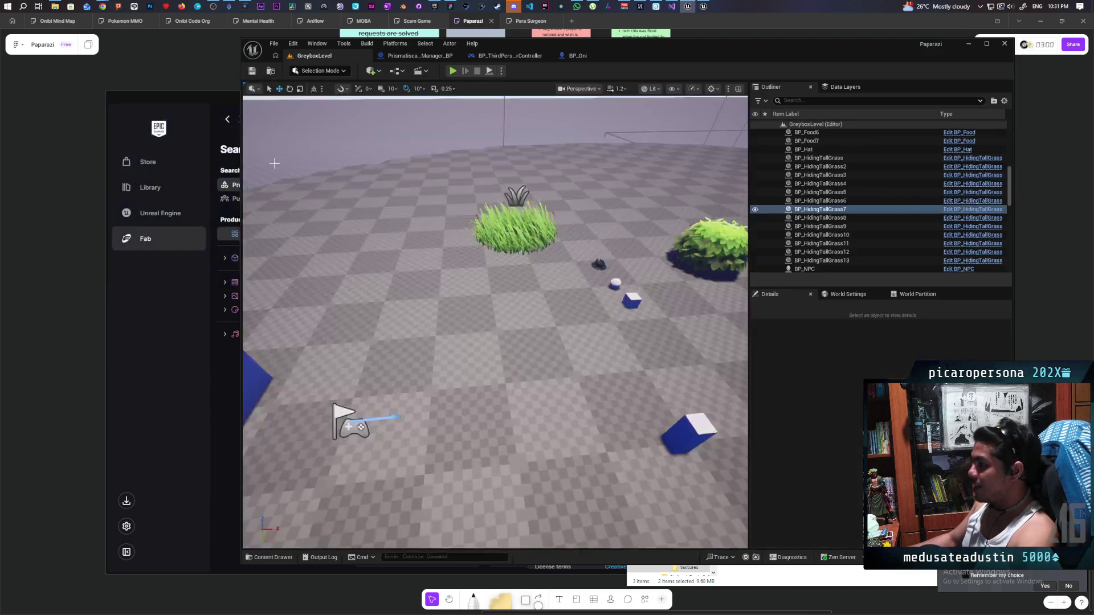
Duplicate BP_HidingTallGrass7 up-right of the original and playtest both patches in multiplayer
{"action": "key", "text": "f"}
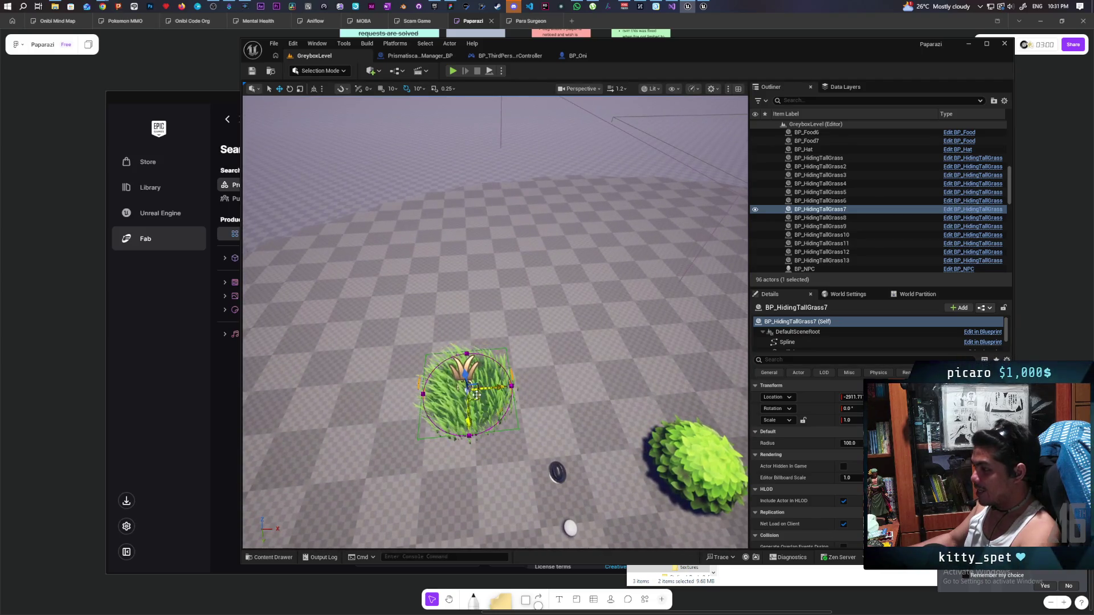
{"action": "left_click_drag", "start_coordinate": [470, 389], "coordinate": [533, 348]}
{"action": "left_click", "coordinate": [453, 70]}
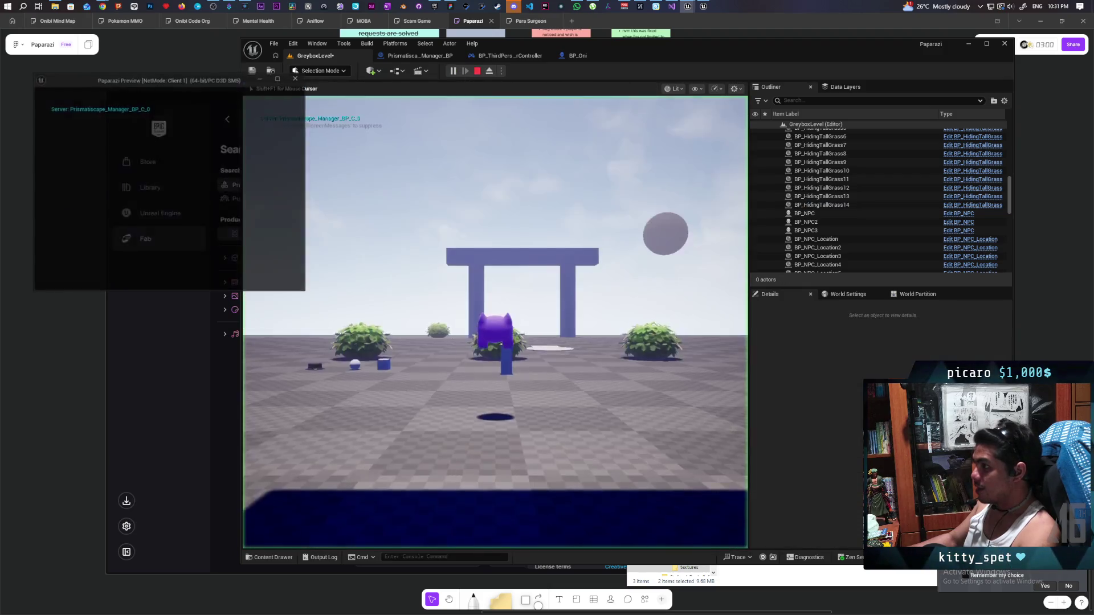
{"action": "left_click_drag", "start_coordinate": [306, 208], "coordinate": [239, 208]}
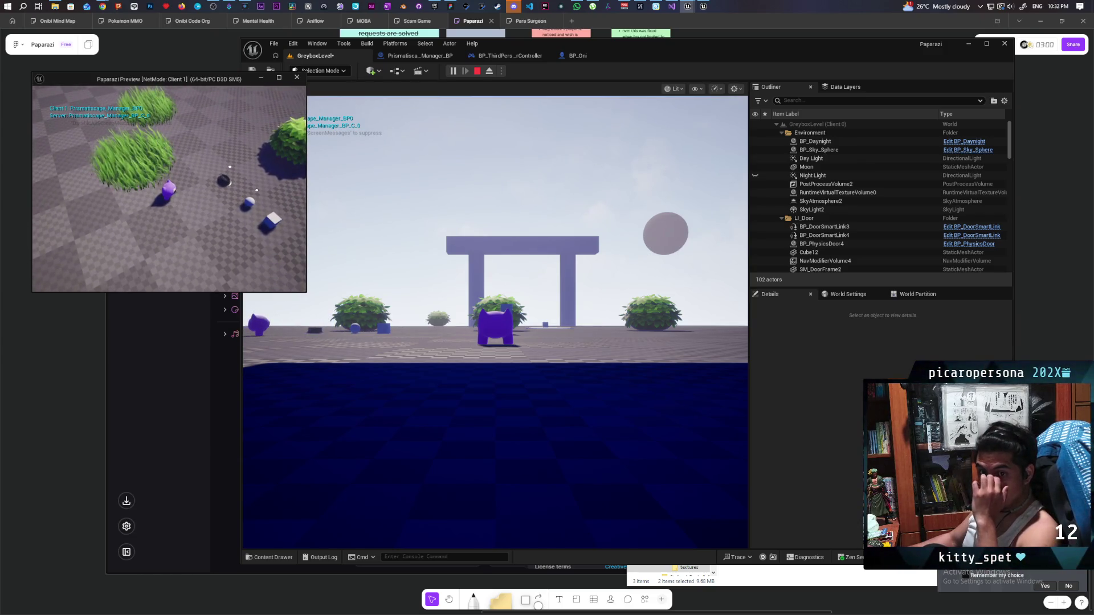
{"action": "key", "text": "Escape"}
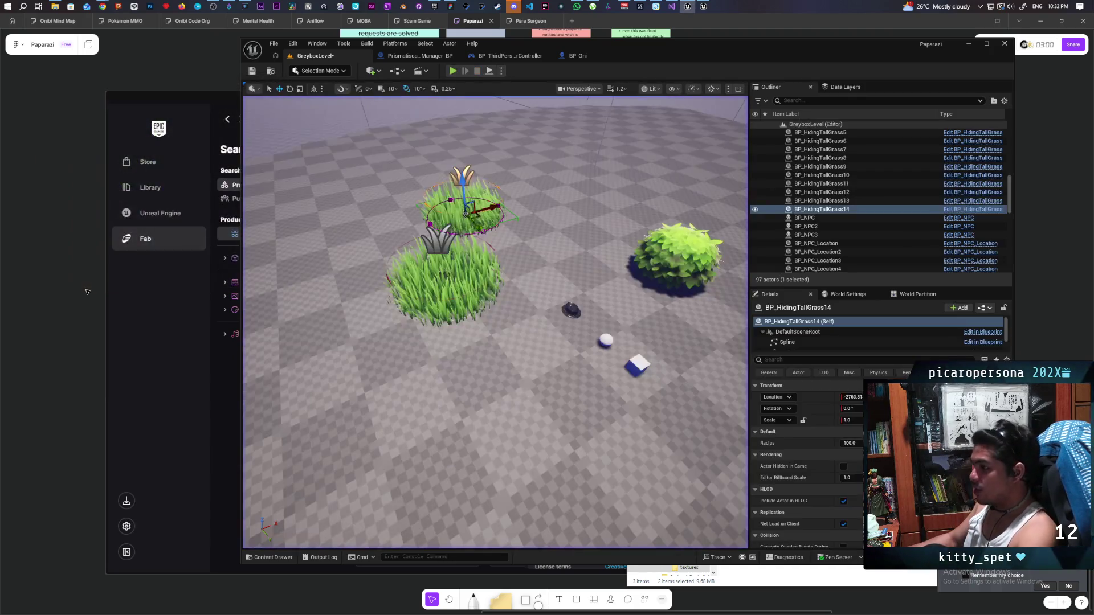
Nudge the new grass patch, set its Radius to 576.8242, and playtest it in multiplayer
{"action": "scroll", "coordinate": [442, 276], "scroll_direction": "down", "scroll_amount": 5}
{"action": "scroll", "coordinate": [570, 277], "scroll_direction": "up", "scroll_amount": 4}
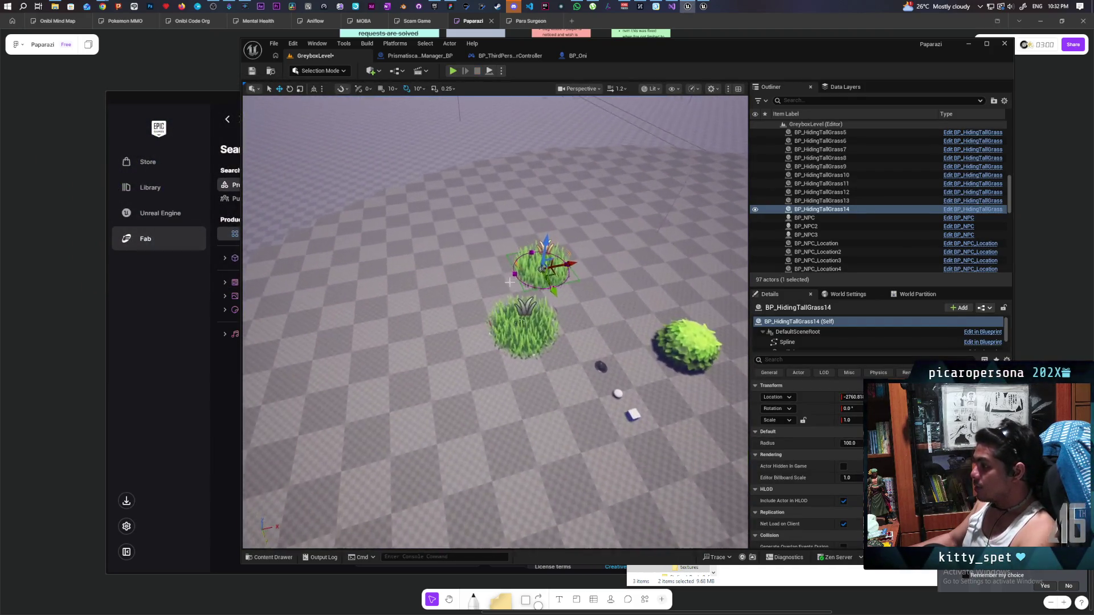
{"action": "left_click_drag", "start_coordinate": [551, 267], "coordinate": [530, 218]}
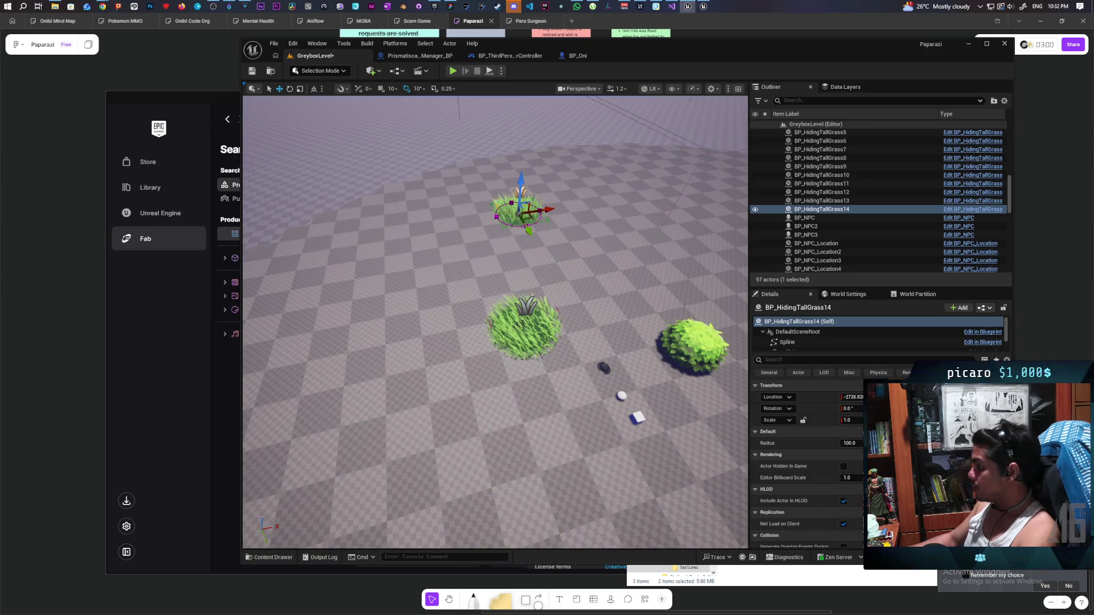
{"action": "left_click_drag", "start_coordinate": [853, 444], "coordinate": [918, 444]}
{"action": "key", "text": "alt+p"}
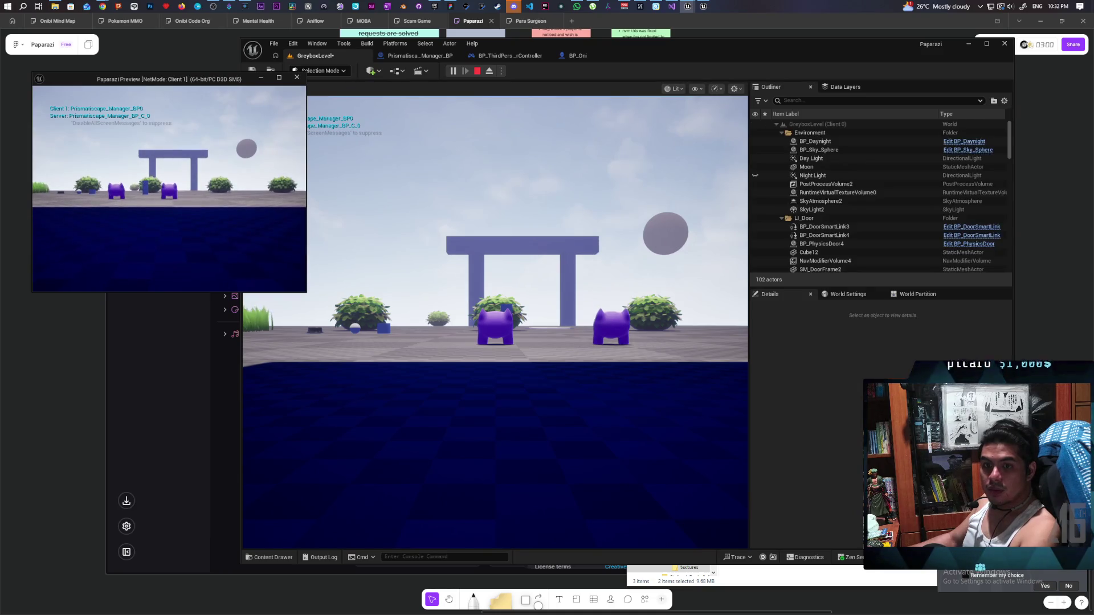
{"action": "left_click", "coordinate": [288, 129]}
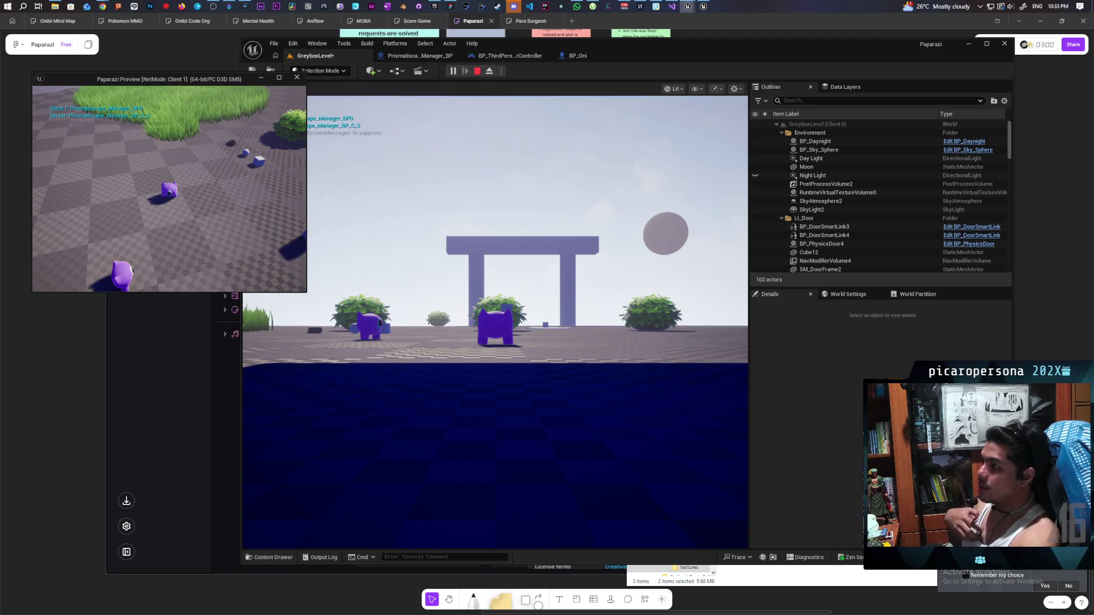
{"action": "key", "text": "Escape"}
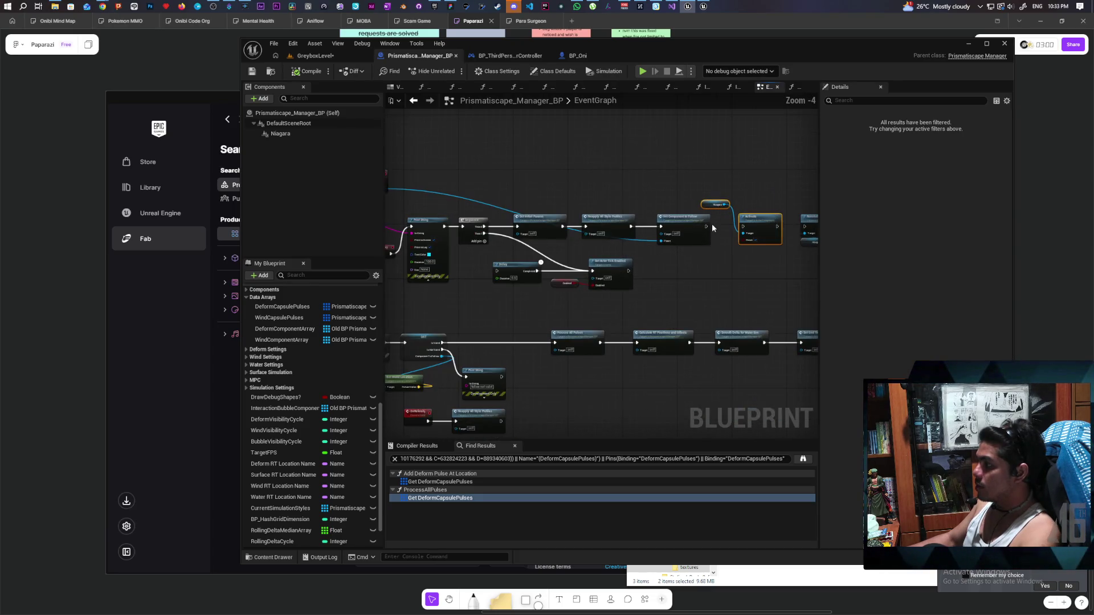
Connect the Sequence's Then 1 output to the Delay and compile the manager blueprint
{"action": "left_click_drag", "start_coordinate": [689, 284], "coordinate": [770, 292]}
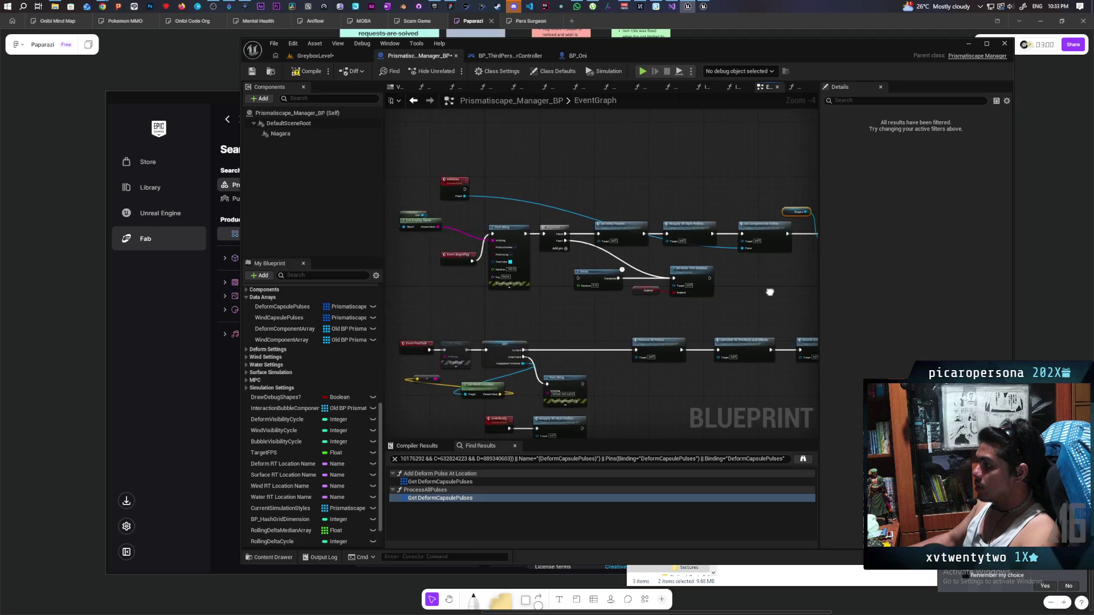
{"action": "scroll", "coordinate": [597, 310], "scroll_direction": "up", "scroll_amount": 2}
{"action": "left_click_drag", "start_coordinate": [580, 227], "coordinate": [600, 280]}
{"action": "mouse_move", "coordinate": [448, 147]}
{"action": "left_mouse_down"}
{"action": "mouse_move", "coordinate": [565, 183]}
{"action": "mouse_move", "coordinate": [590, 250]}
{"action": "left_mouse_up"}
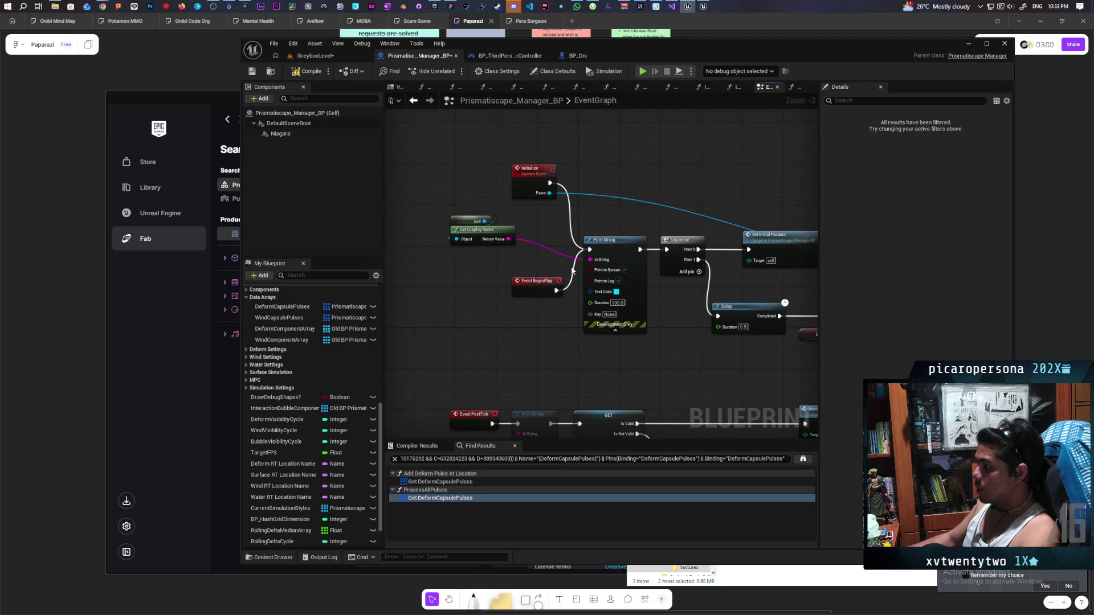
{"action": "left_click", "coordinate": [310, 72]}
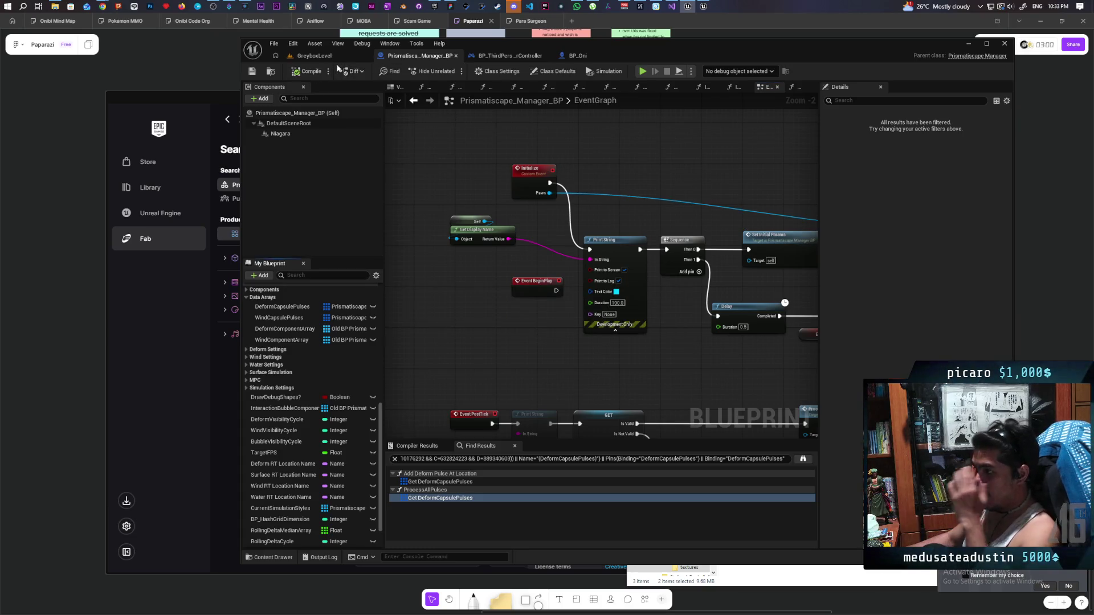
Start multiplayer play in GreyboxLevel and walk the client cat in and out of the grass
{"action": "left_click", "coordinate": [314, 56]}
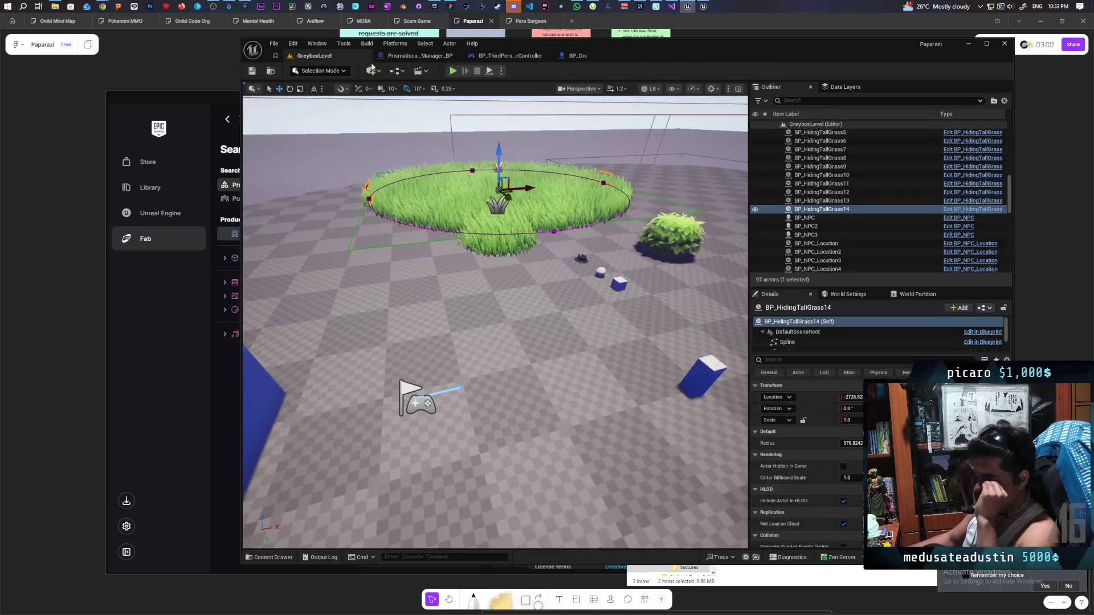
{"action": "left_click", "coordinate": [453, 71]}
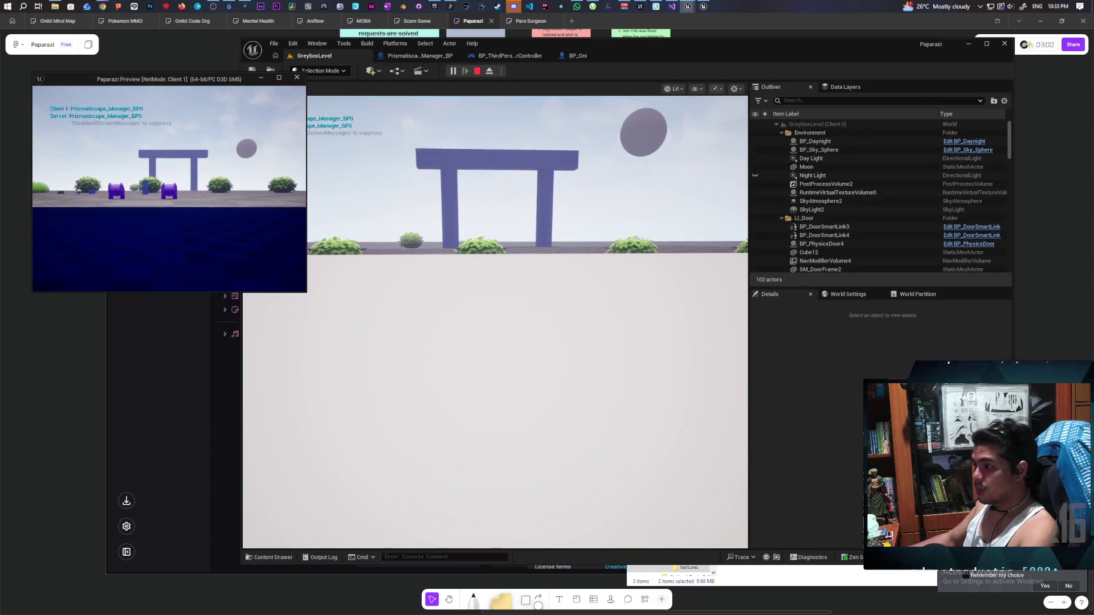
{"action": "key", "text": "alt+Tab"}
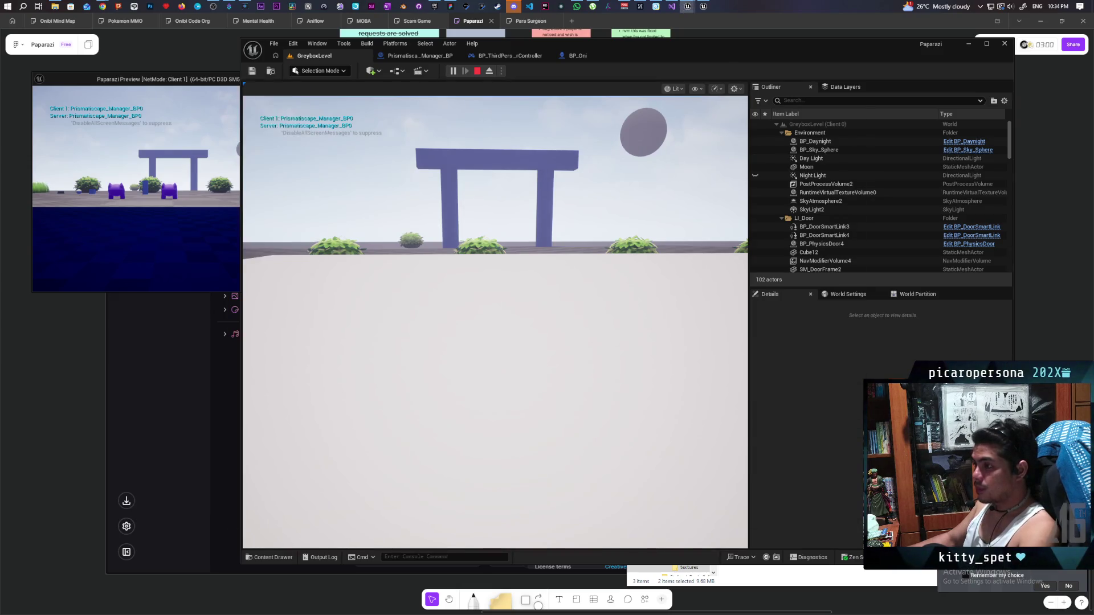
{"action": "key", "text": "w"}
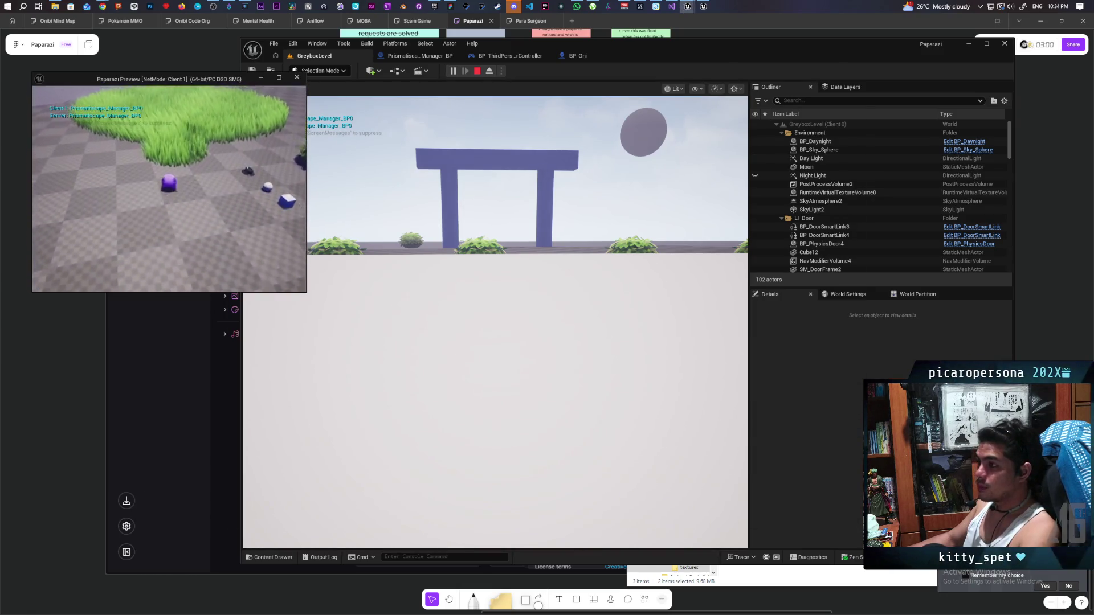
{"action": "key", "text": "s"}
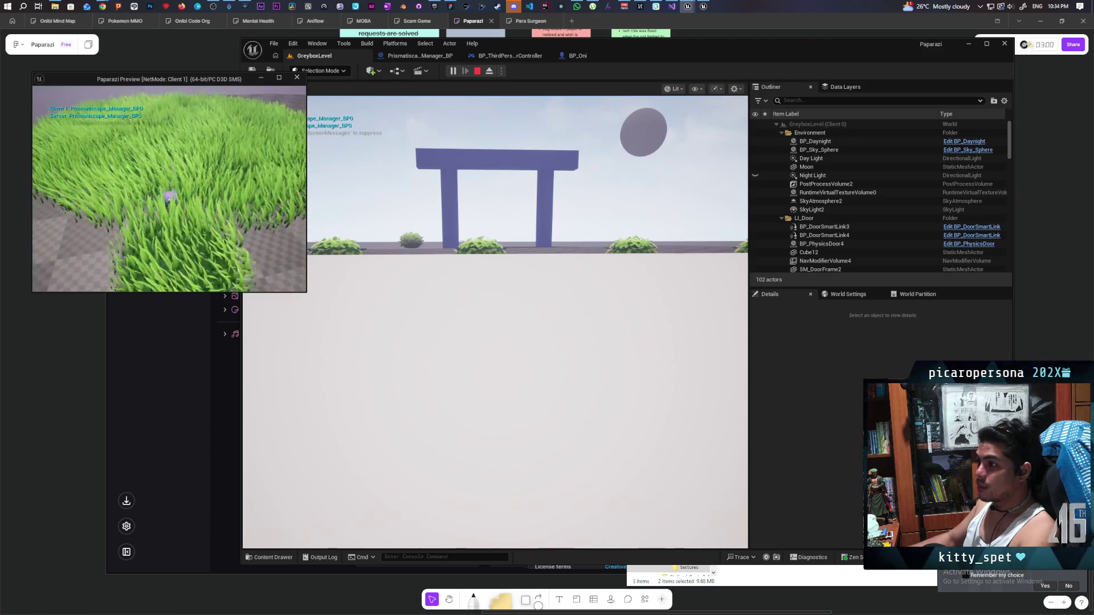
{"action": "key", "text": "w"}
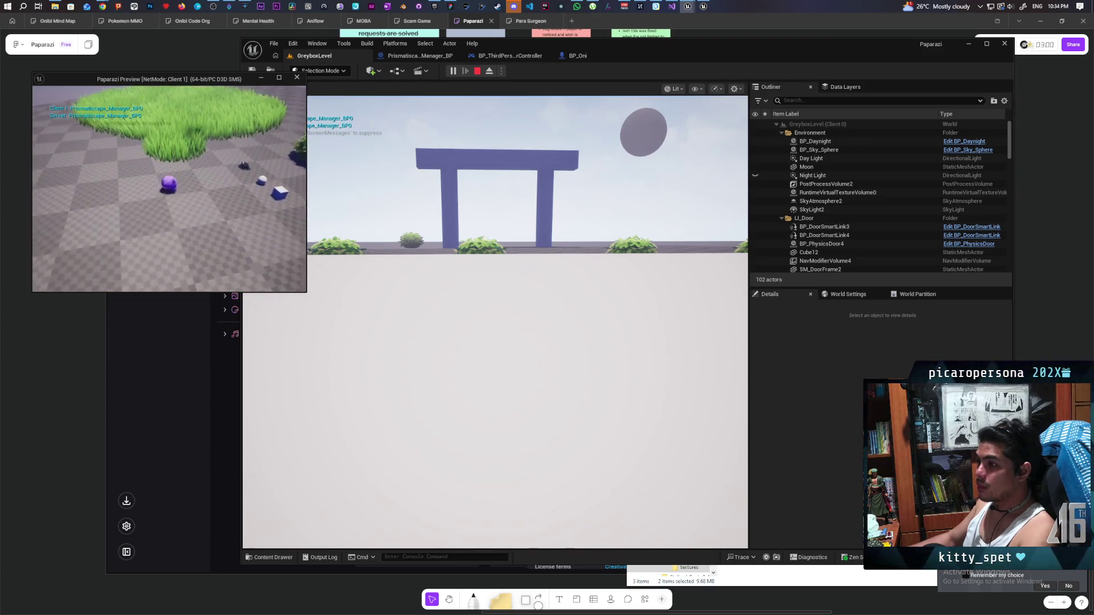
{"action": "key", "text": "w"}
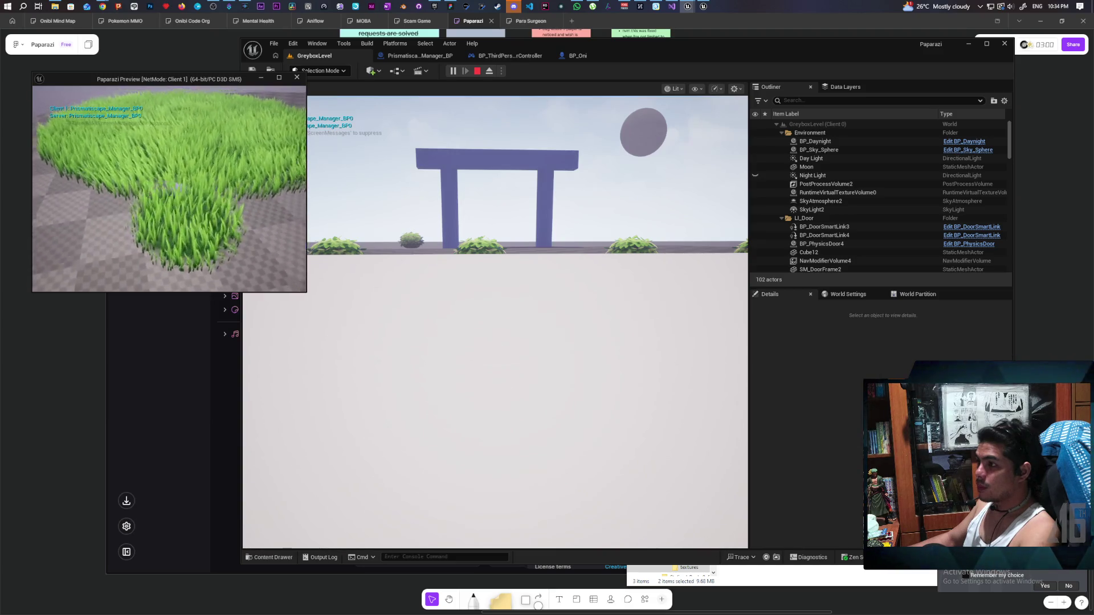
{"action": "key", "text": "s"}
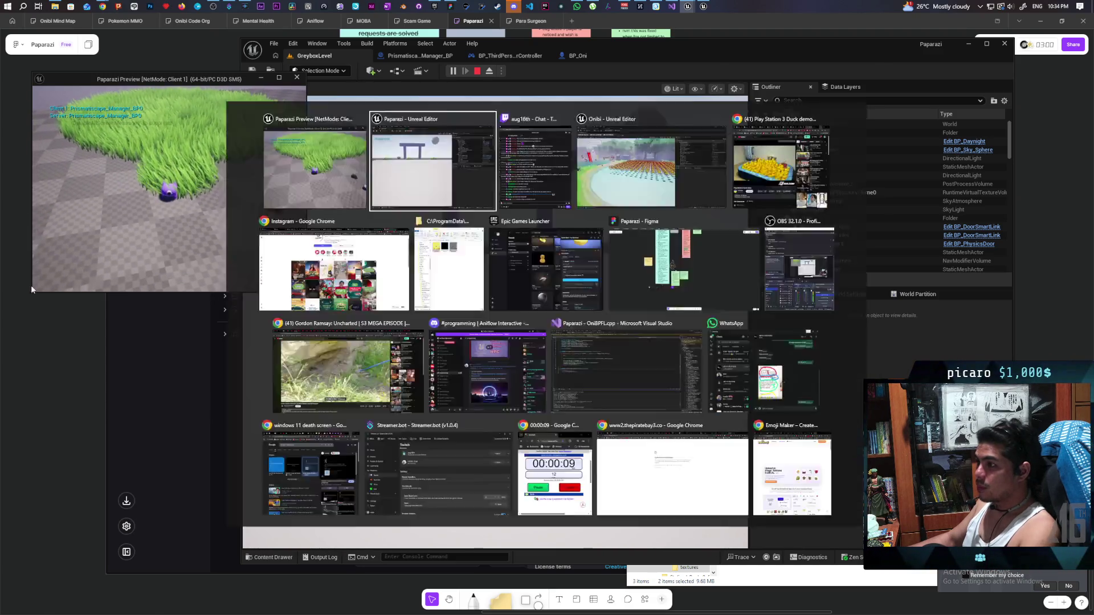
Walk the main player character into the grass patch, then stop the session
{"action": "left_click", "coordinate": [423, 243]}
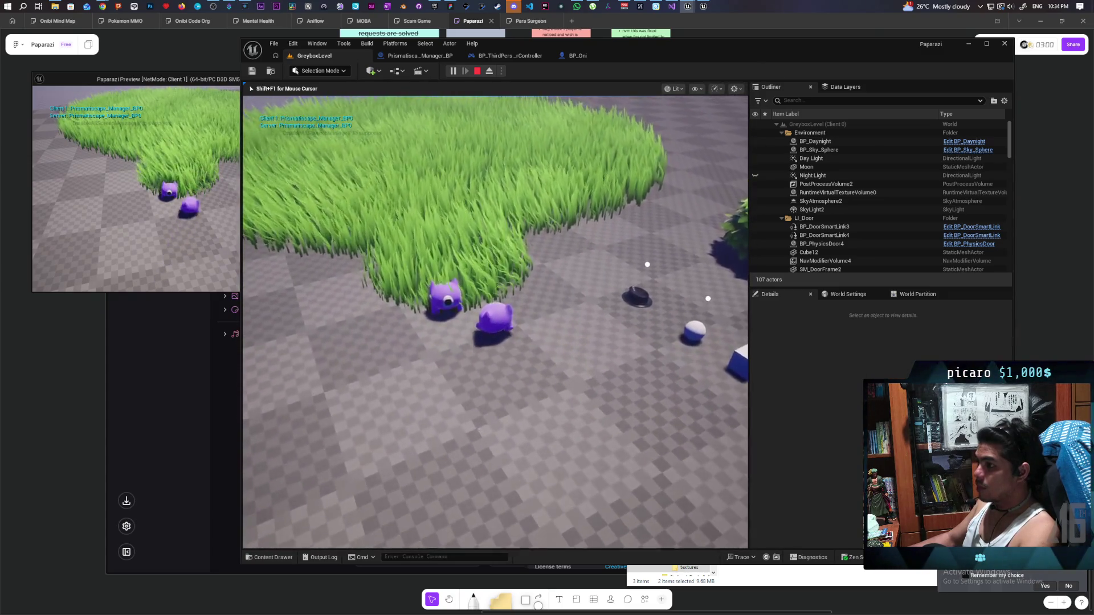
{"action": "key", "text": "s"}
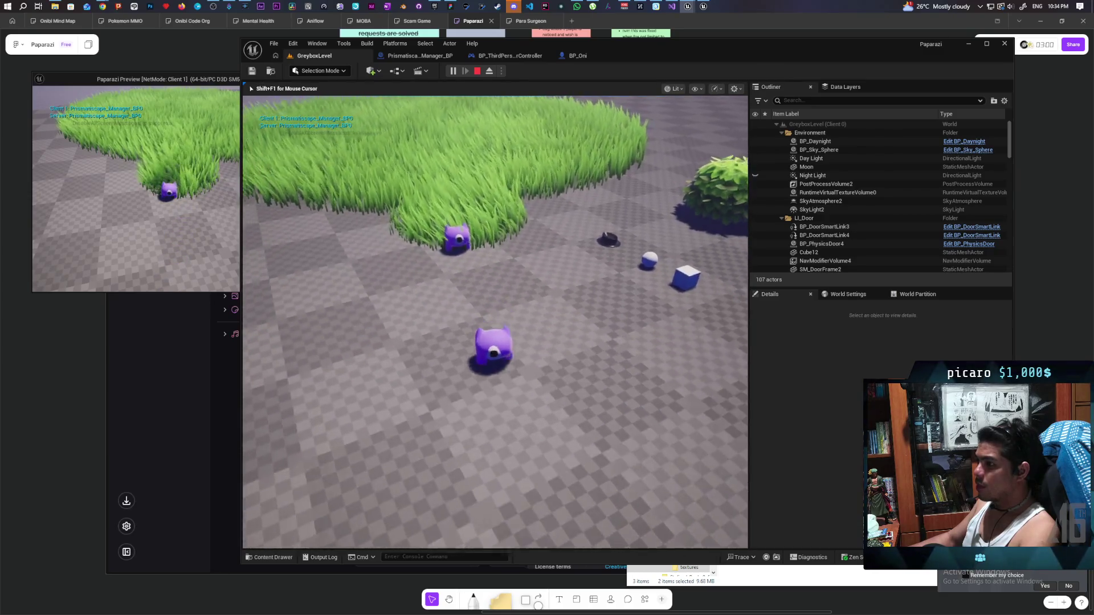
{"action": "key", "text": "d"}
{"action": "key", "text": "d"}
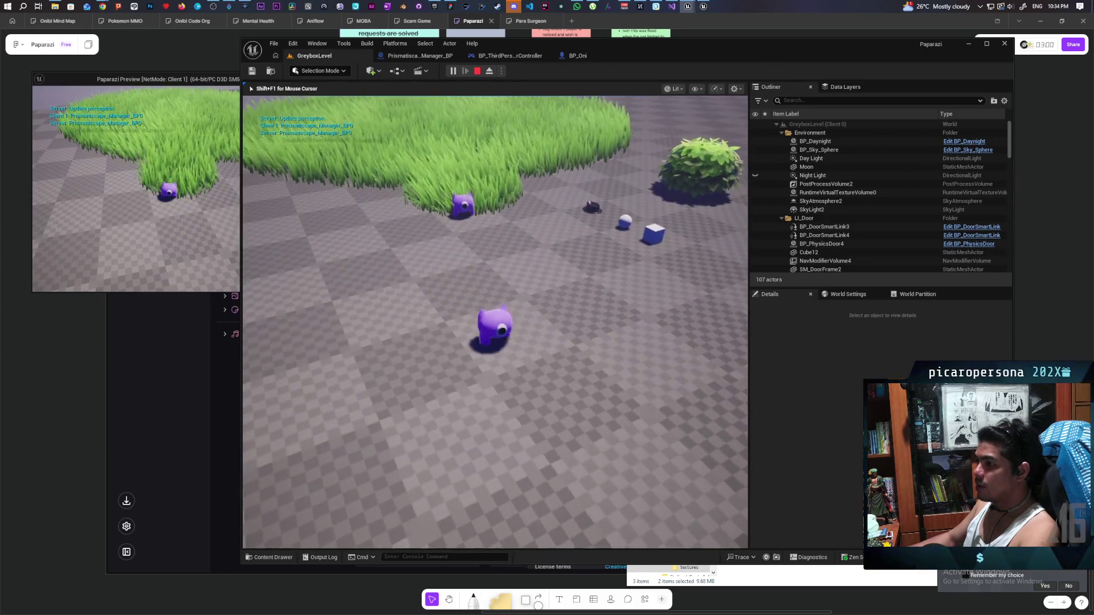
{"action": "key", "text": "s"}
{"action": "key", "text": "w"}
{"action": "key", "text": "s"}
{"action": "key", "text": "w"}
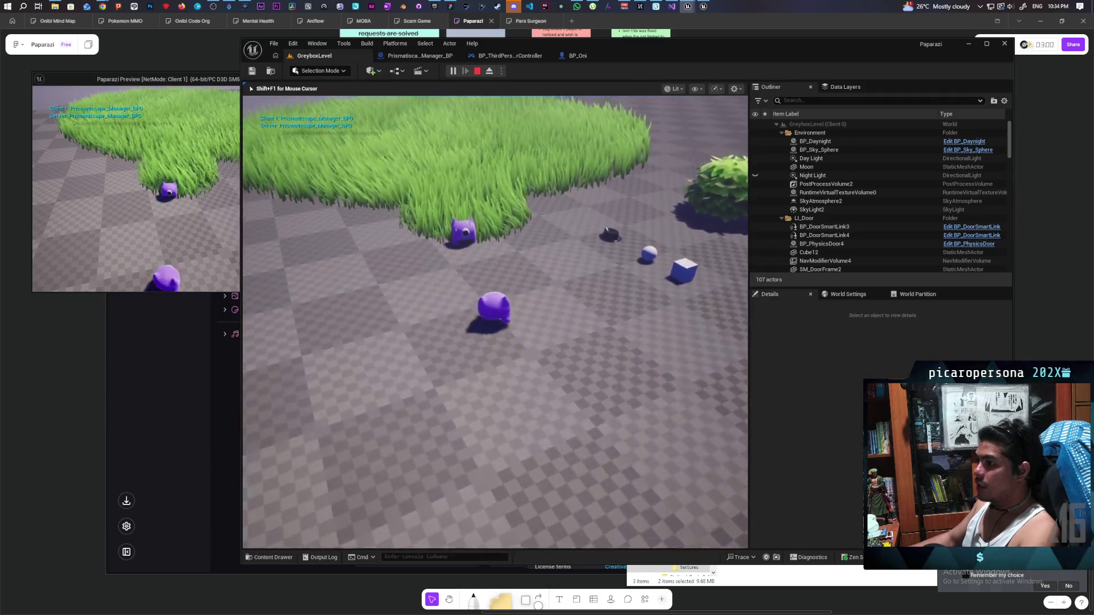
{"action": "key", "text": "w"}
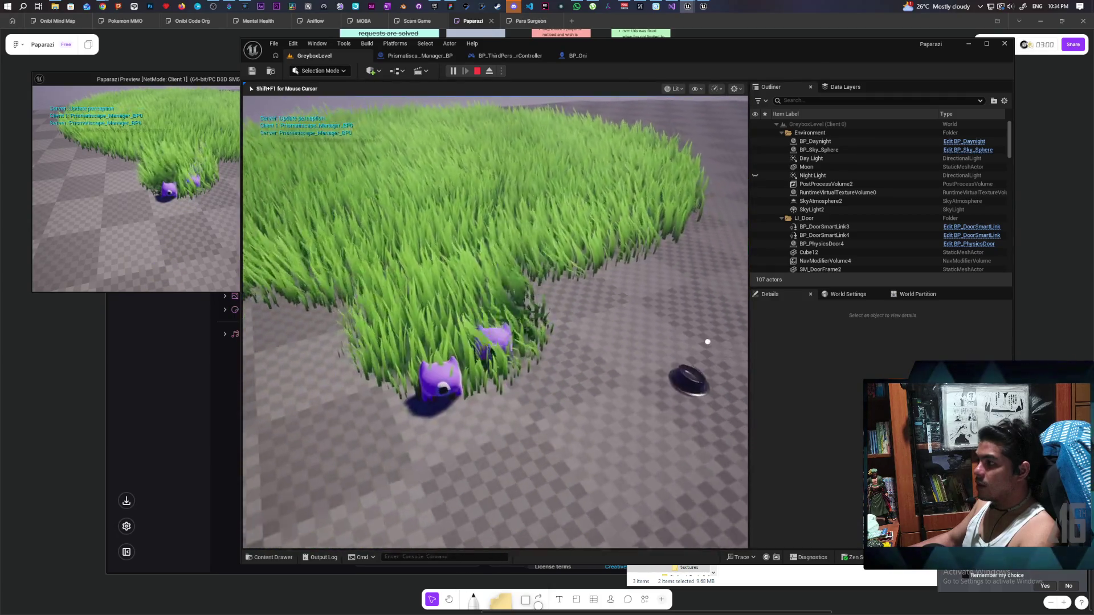
{"action": "key", "text": "w"}
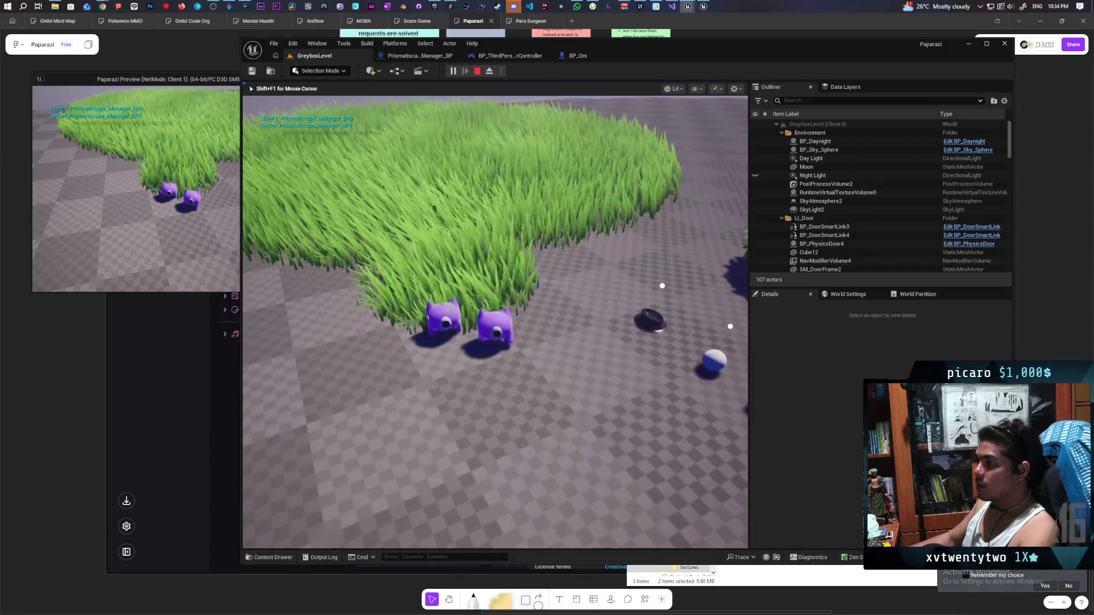
{"action": "left_click", "coordinate": [215, 285]}
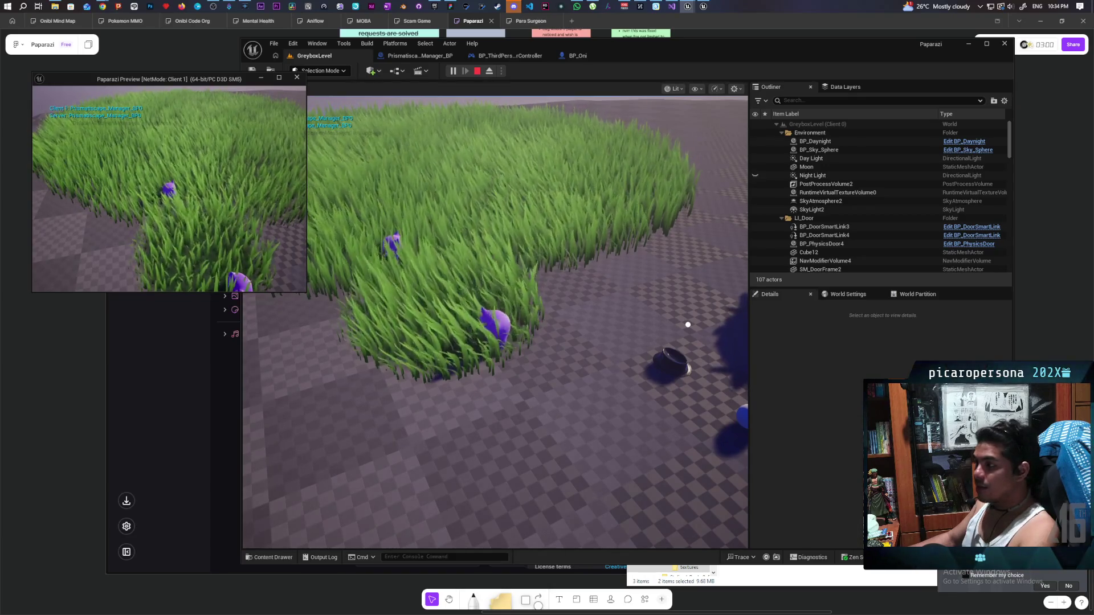
{"action": "key", "text": "Escape"}
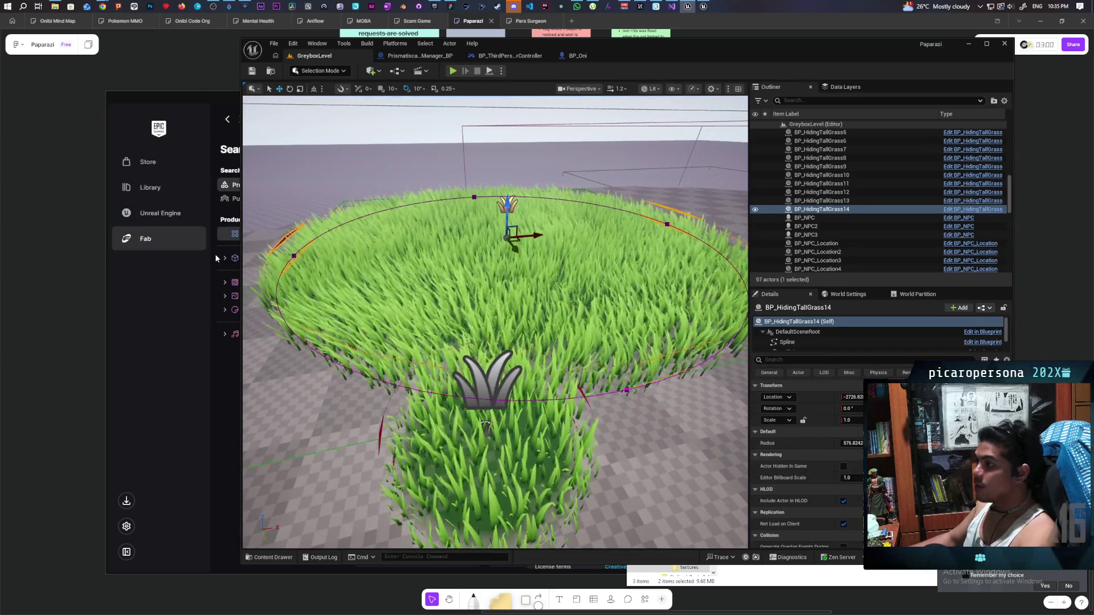
Open the Init Component To Follow function from the manager's event graph
{"action": "left_click", "coordinate": [436, 56]}
{"action": "mouse_move", "coordinate": [683, 180]}
{"action": "left_mouse_down"}
{"action": "mouse_move", "coordinate": [447, 176]}
{"action": "mouse_move", "coordinate": [501, 188]}
{"action": "mouse_move", "coordinate": [695, 171]}
{"action": "mouse_move", "coordinate": [453, 174]}
{"action": "left_mouse_up"}
{"action": "mouse_move", "coordinate": [645, 214]}
{"action": "left_mouse_down"}
{"action": "mouse_move", "coordinate": [659, 209]}
{"action": "mouse_move", "coordinate": [595, 218]}
{"action": "mouse_move", "coordinate": [704, 247]}
{"action": "left_mouse_up"}
{"action": "double_click", "coordinate": [626, 240]}
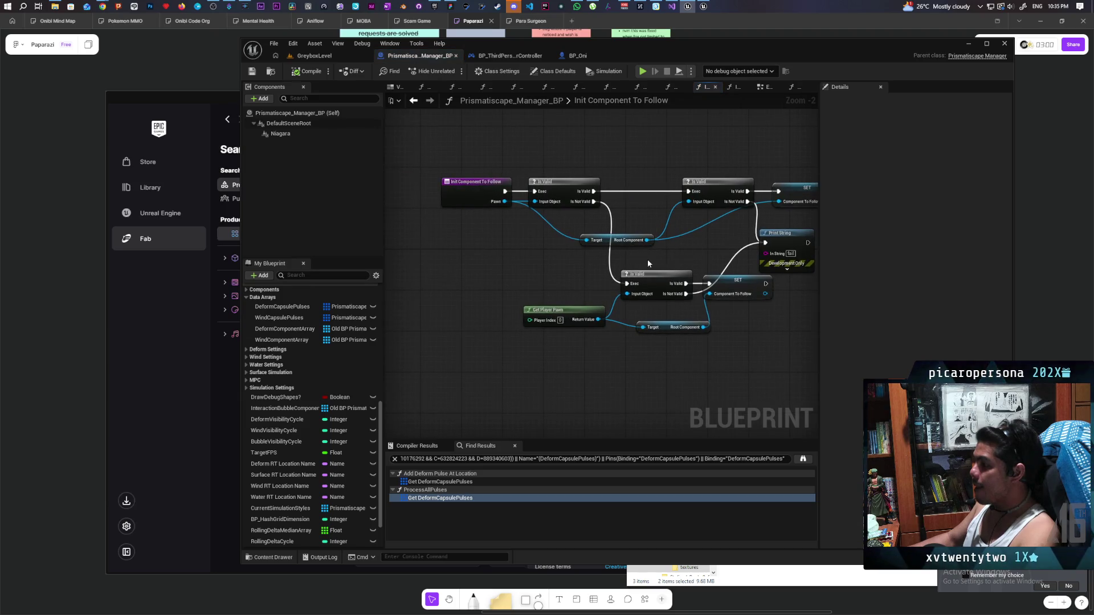
Wire Init Component To Follow into the lower Is Valid check and save the blueprint
{"action": "left_click_drag", "start_coordinate": [579, 276], "coordinate": [550, 295]}
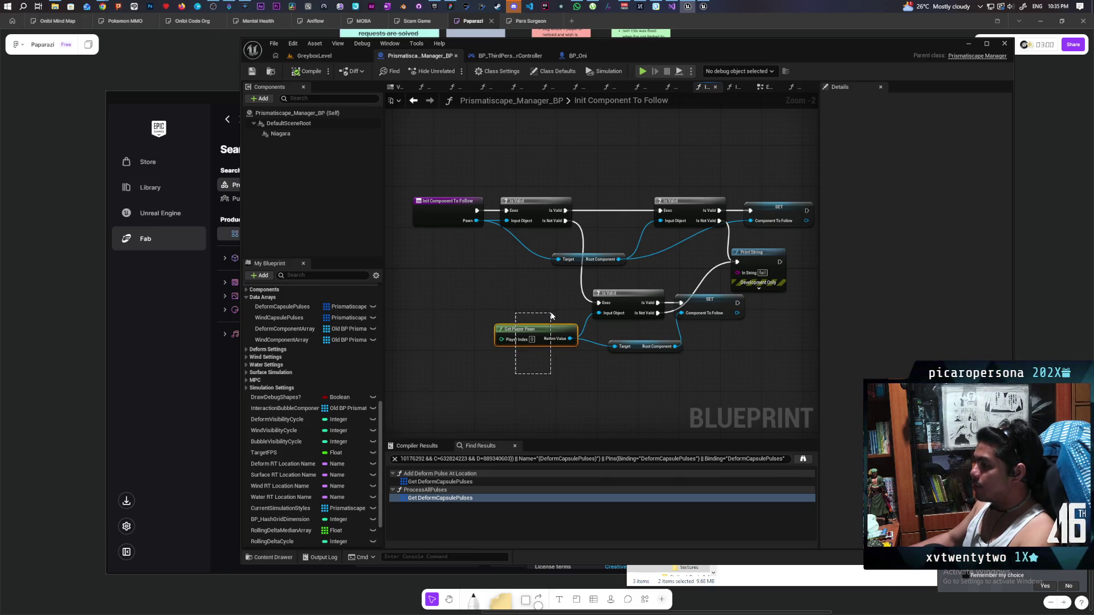
{"action": "left_click_drag", "start_coordinate": [551, 316], "coordinate": [550, 314]}
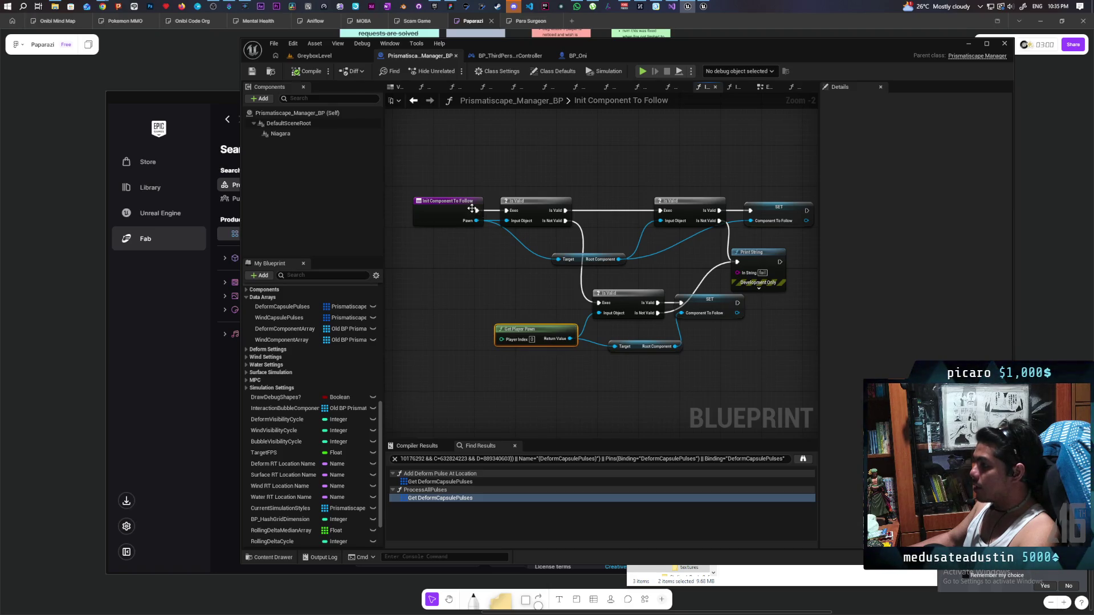
{"action": "left_click_drag", "start_coordinate": [476, 212], "coordinate": [599, 302]}
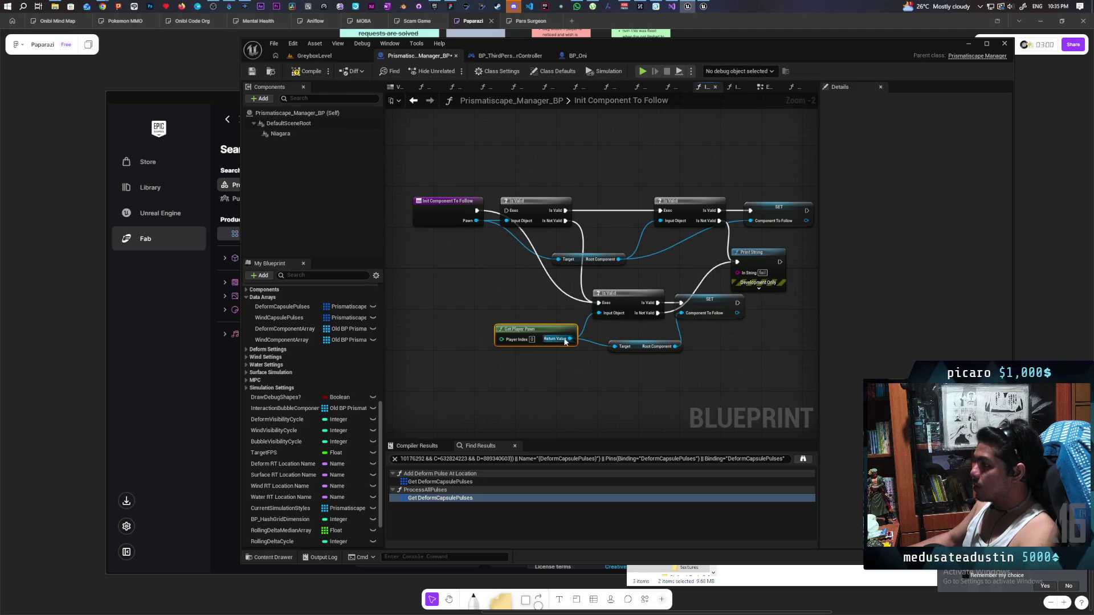
{"action": "left_click_drag", "start_coordinate": [443, 209], "coordinate": [447, 303]}
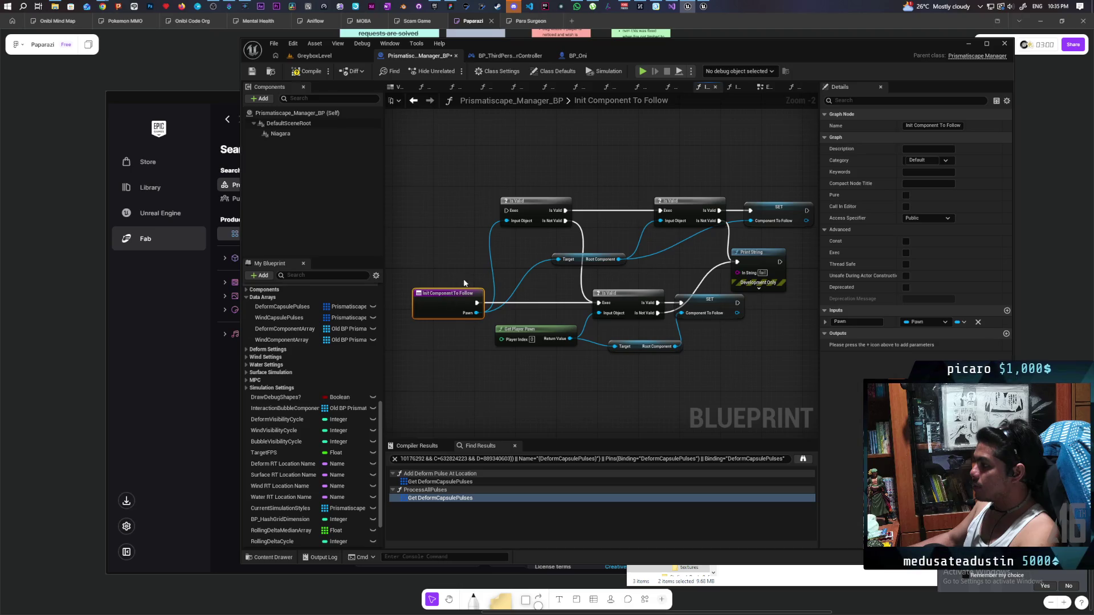
{"action": "key", "text": "ctrl+s"}
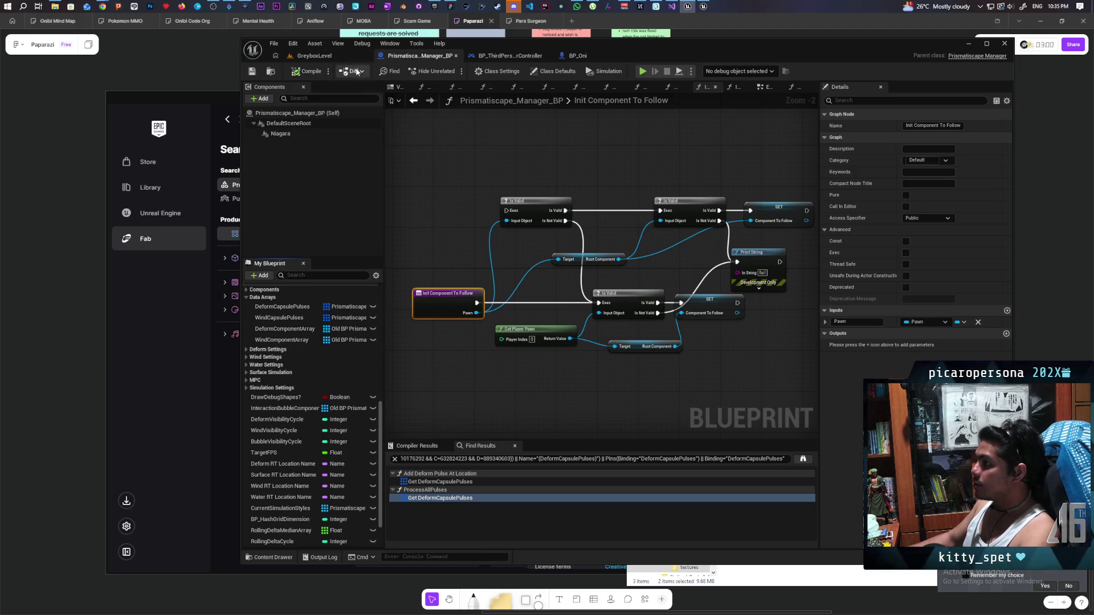
{"action": "left_click", "coordinate": [329, 54]}
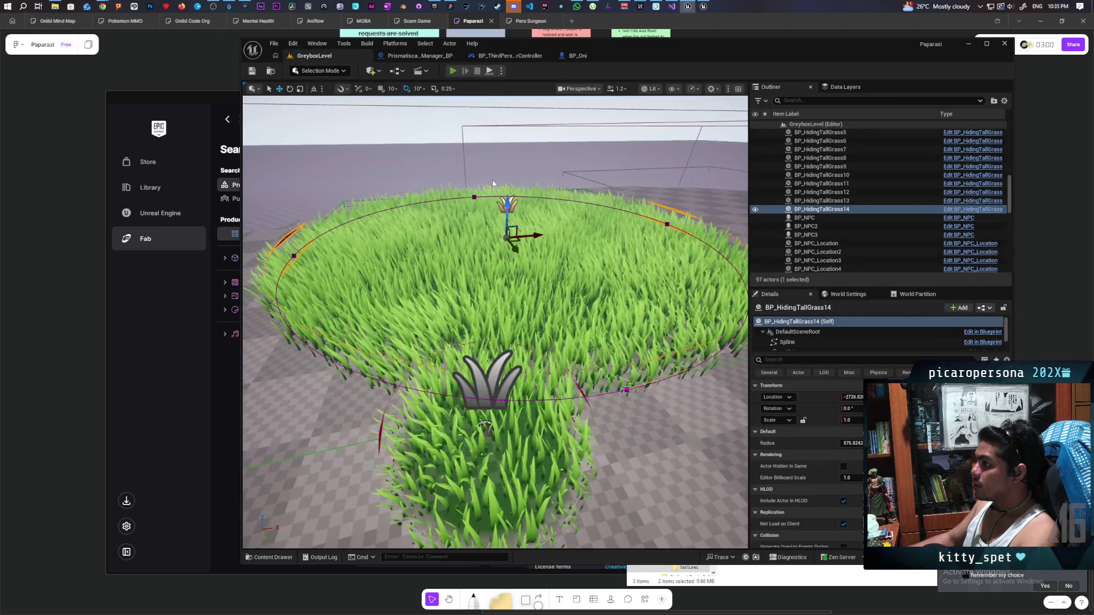
Start multiplayer play and walk the client cat out of and deeper into the grass
{"action": "key", "text": "alt+p"}
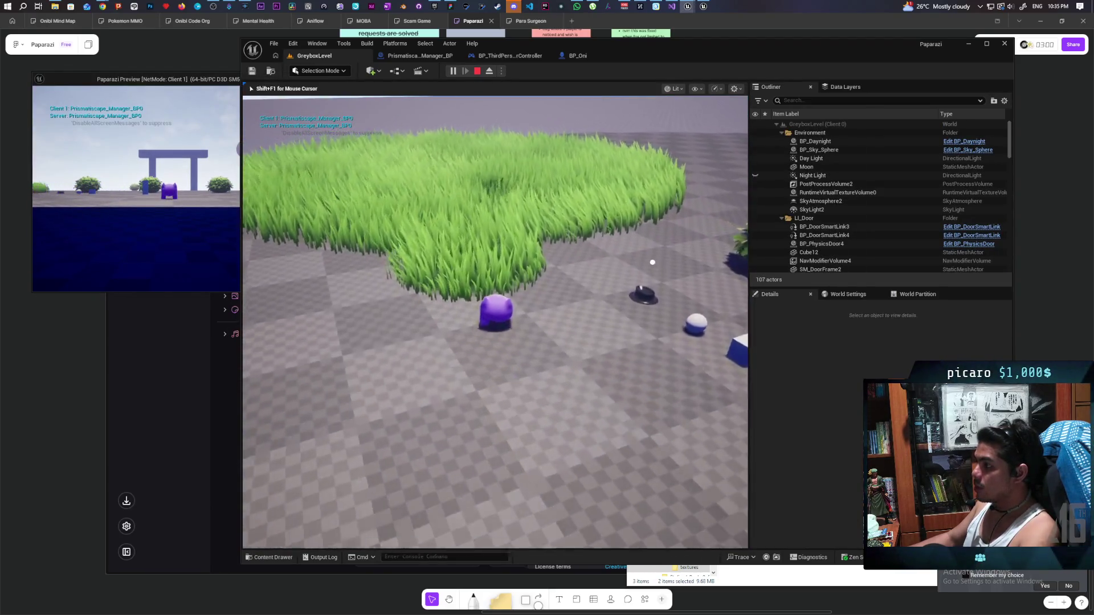
{"action": "key", "text": "w"}
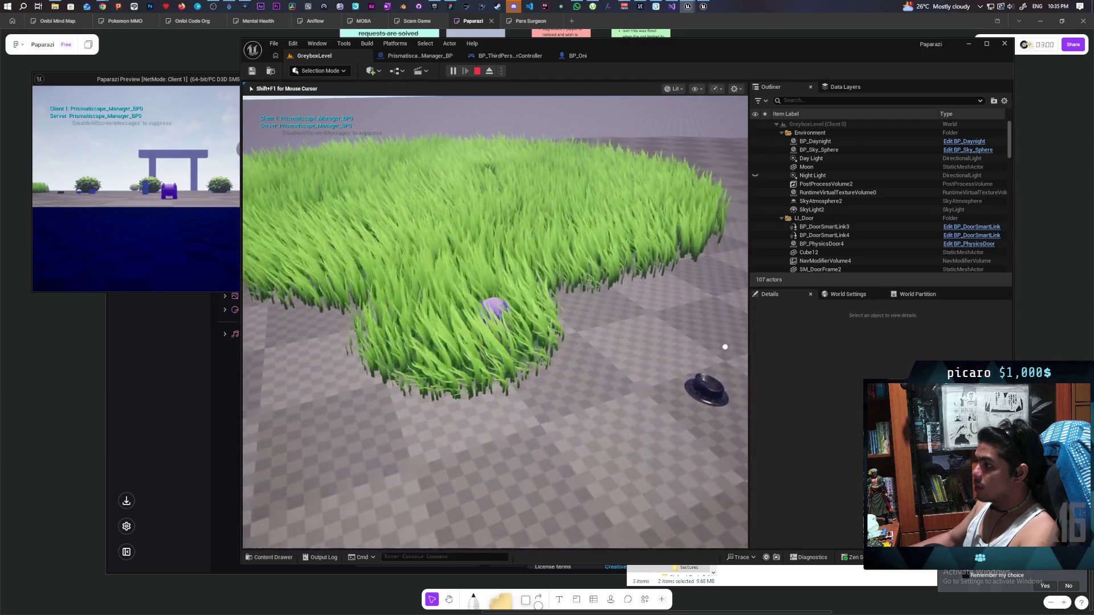
{"action": "key", "text": "s"}
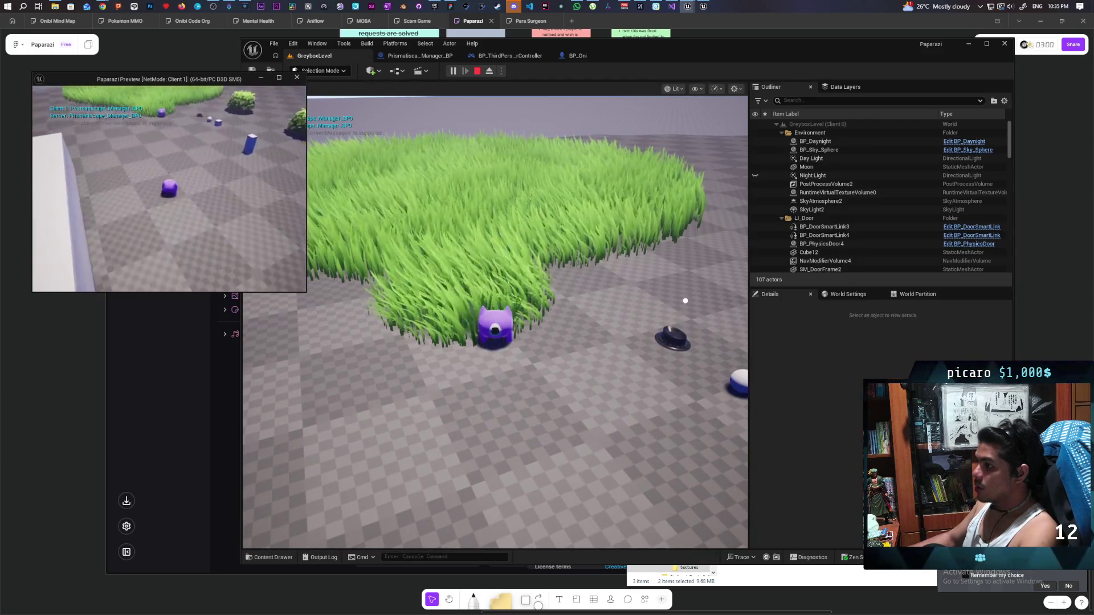
{"action": "key", "text": "w"}
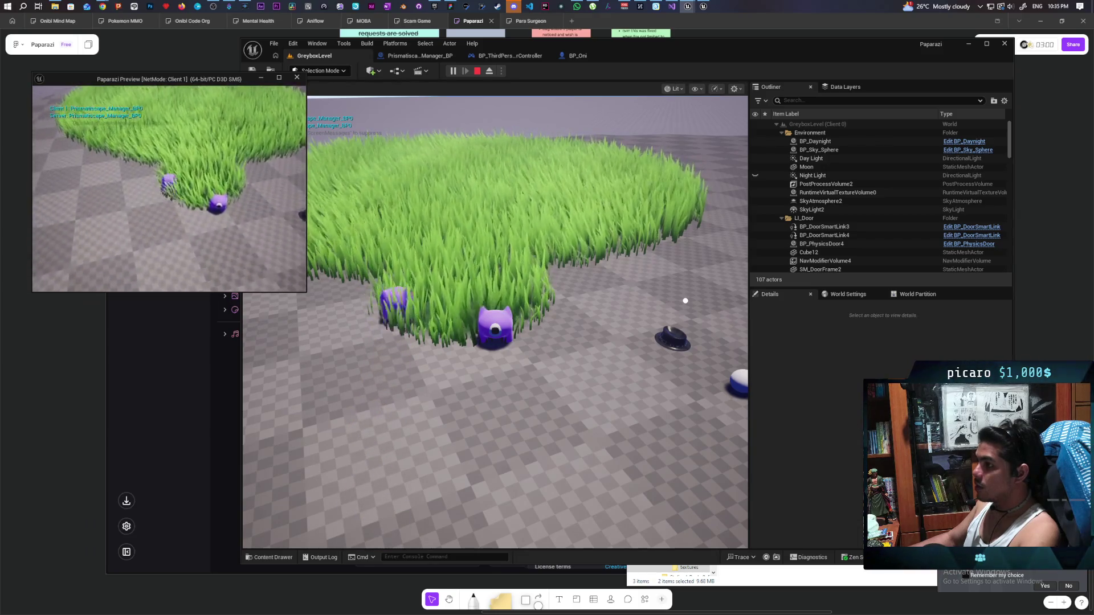
{"action": "key", "text": "w"}
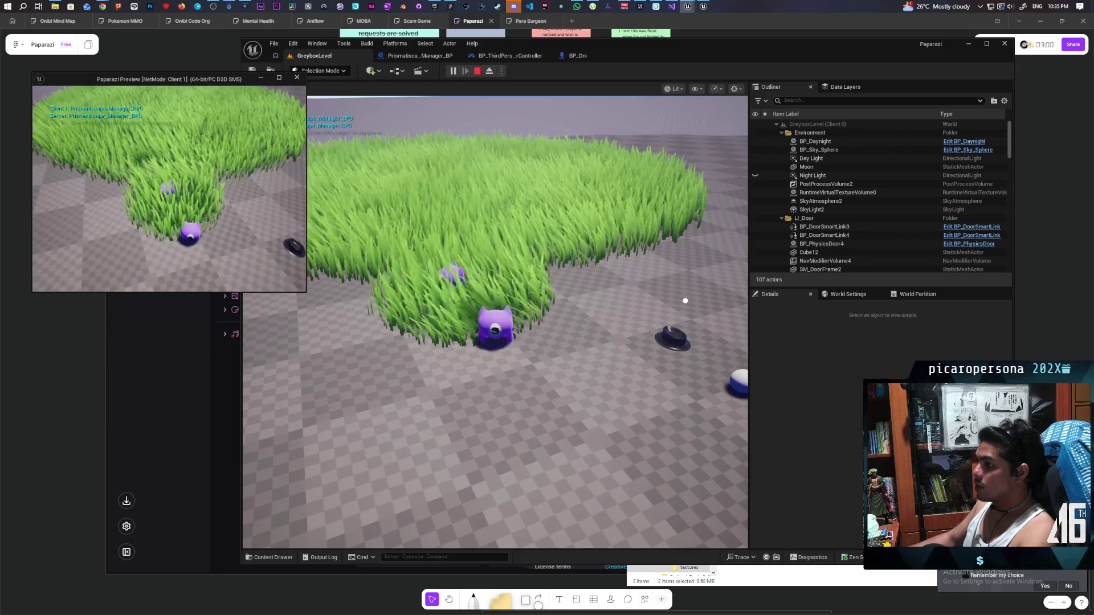
{"action": "key", "text": "w"}
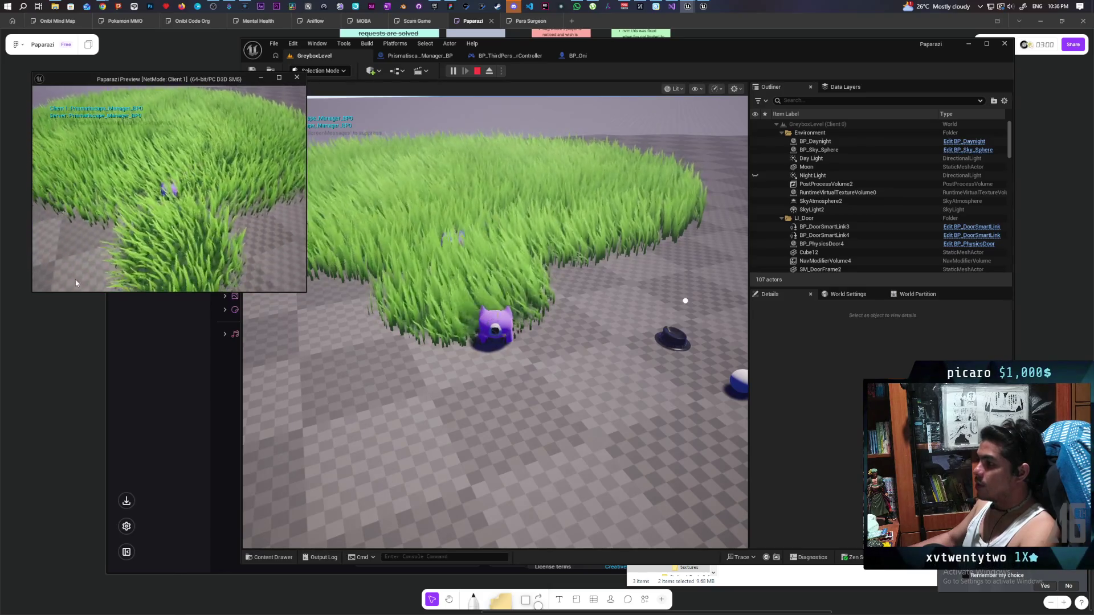
Steer the server character across the grass field to its edge, then stop the session
{"action": "left_click", "coordinate": [525, 267]}
{"action": "key", "text": "w"}
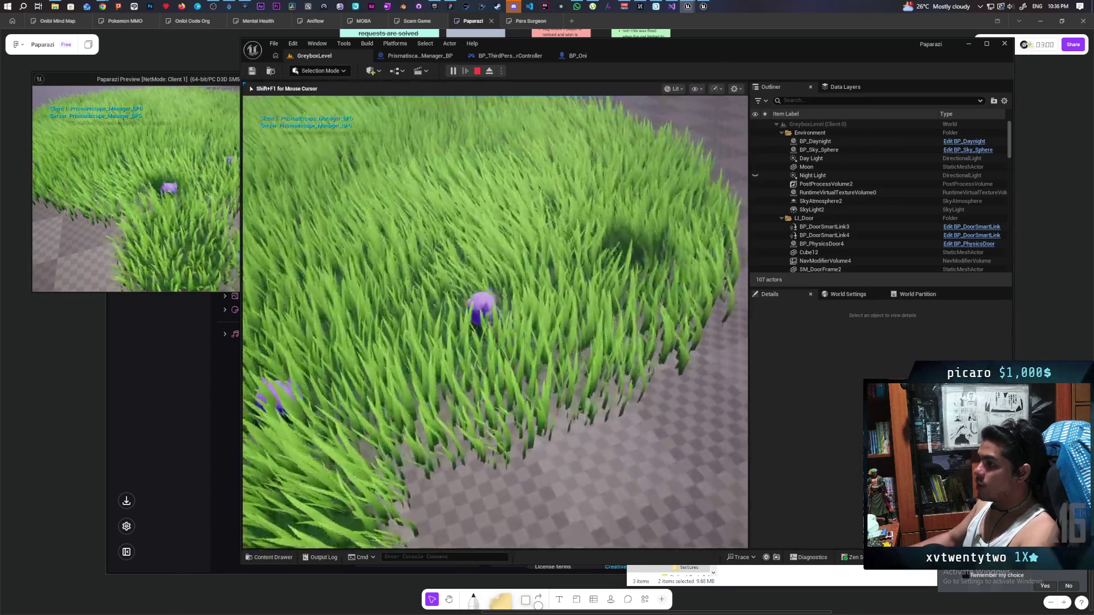
{"action": "key", "text": "w"}
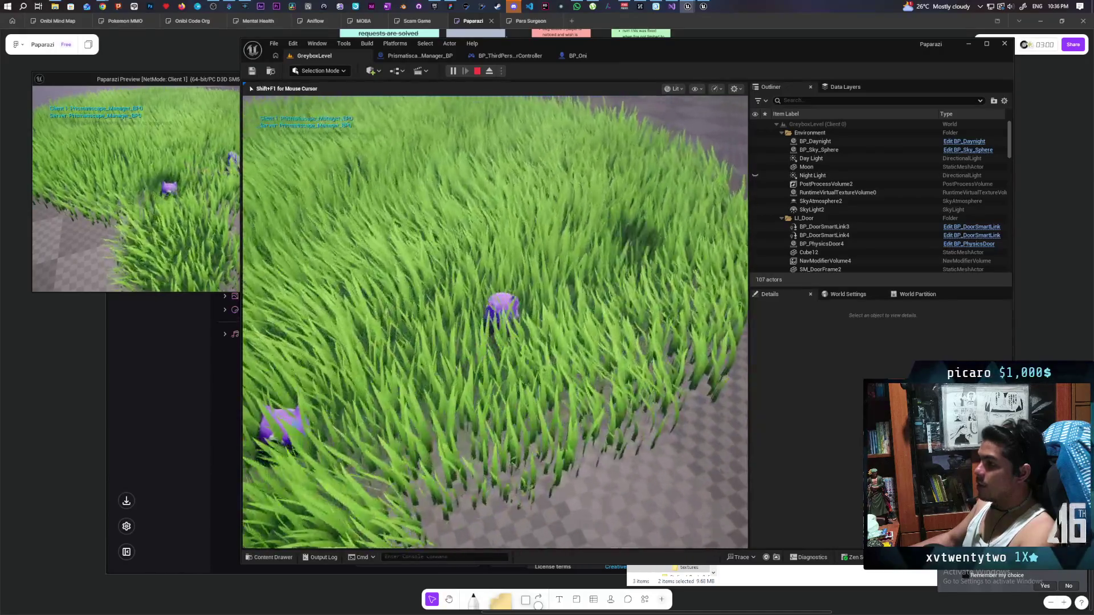
{"action": "key", "text": "w"}
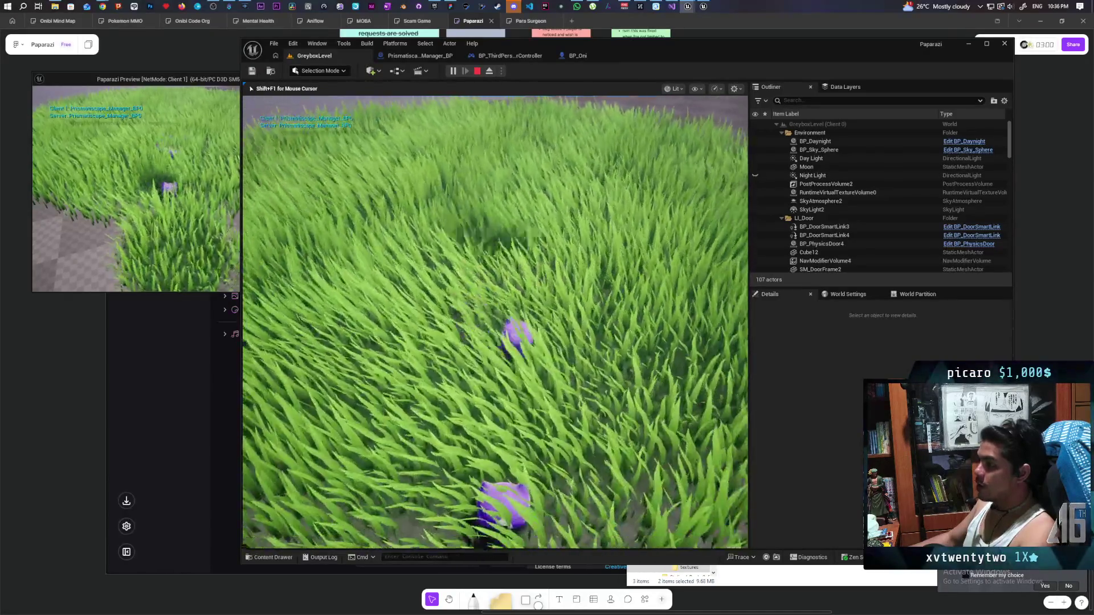
{"action": "key", "text": "w"}
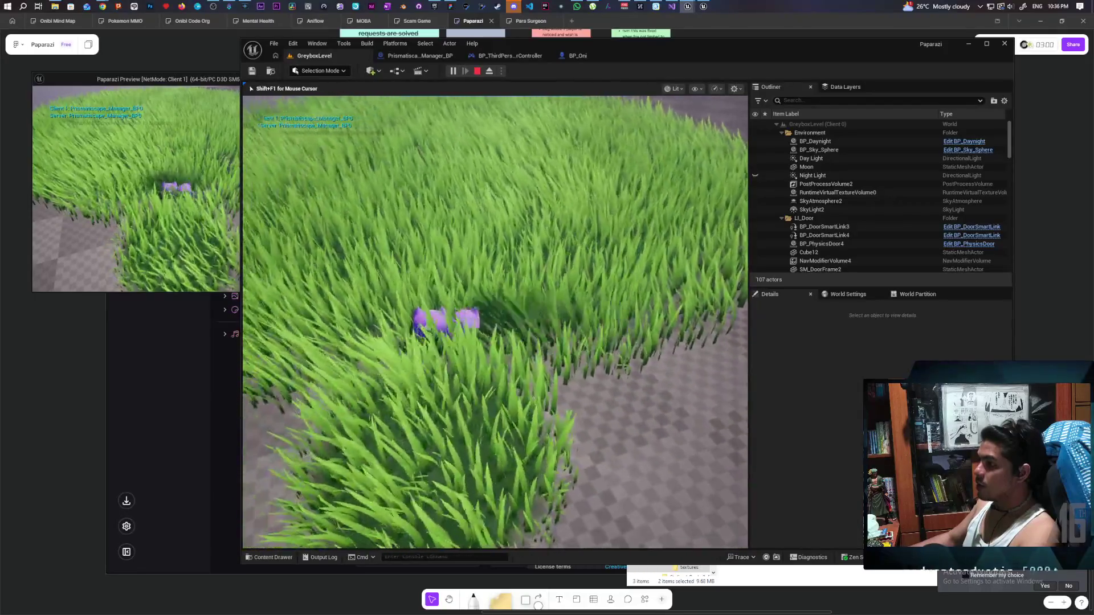
{"action": "key", "text": "w"}
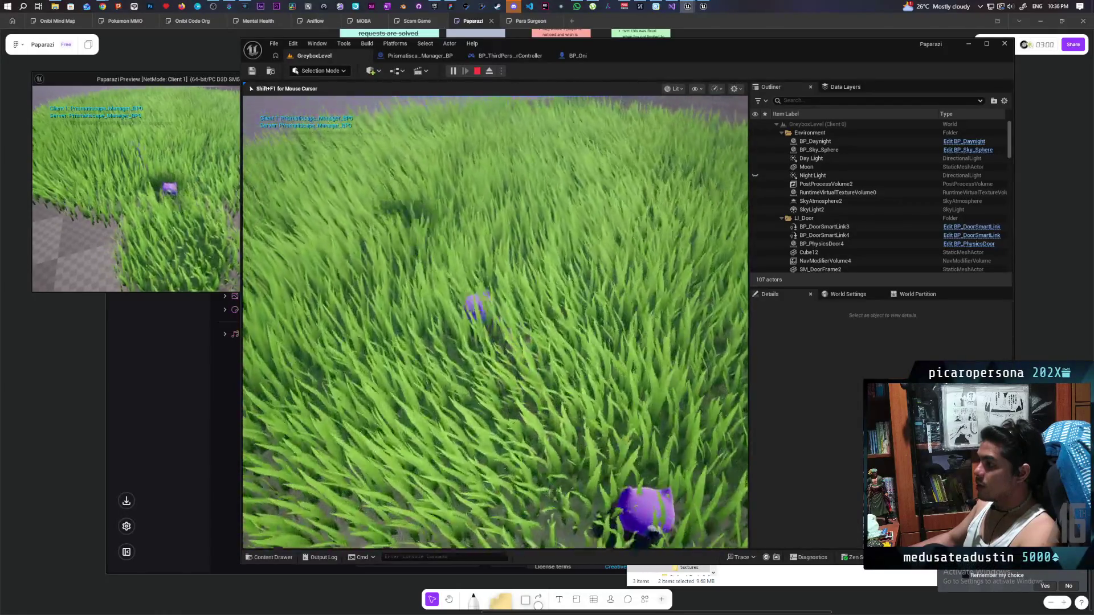
{"action": "key", "text": "w"}
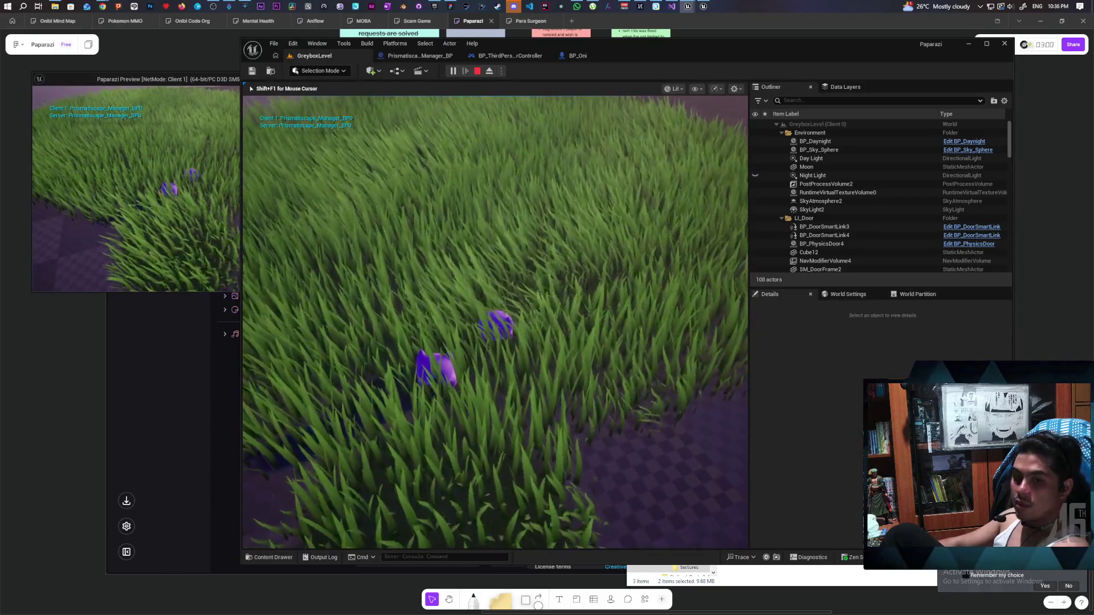
{"action": "key", "text": "Escape"}
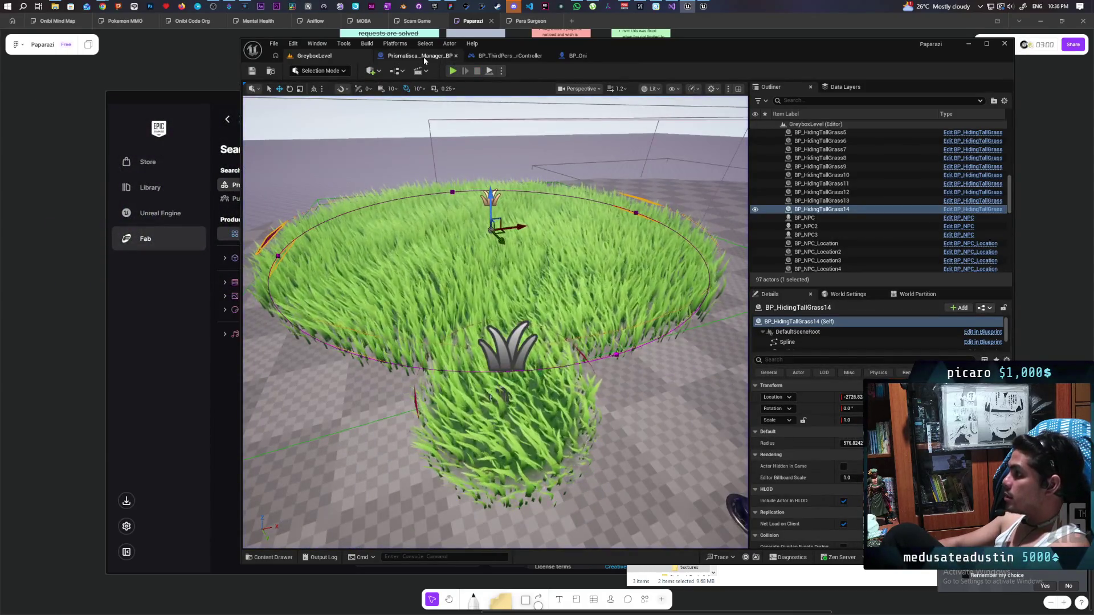
Review the follow-setup nodes in the manager's Init Component To Follow graph
{"action": "left_click", "coordinate": [423, 56]}
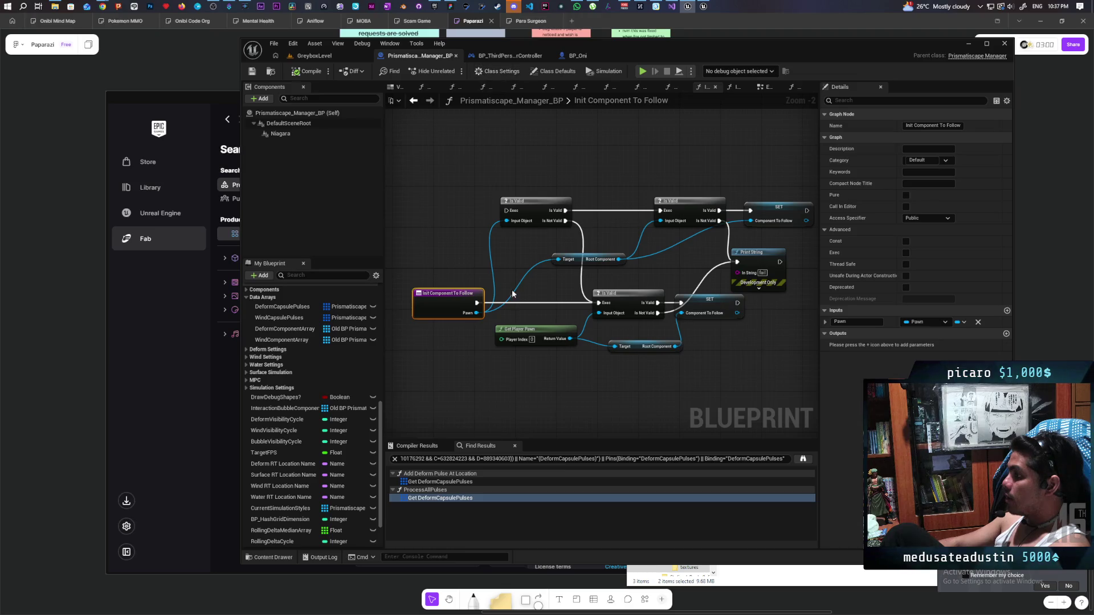
{"action": "mouse_move", "coordinate": [432, 381]}
{"action": "left_mouse_down"}
{"action": "mouse_move", "coordinate": [684, 289]}
{"action": "mouse_move", "coordinate": [747, 292]}
{"action": "mouse_move", "coordinate": [689, 294]}
{"action": "left_mouse_up"}
{"action": "left_click", "coordinate": [615, 382]}
{"action": "left_click_drag", "start_coordinate": [430, 371], "coordinate": [683, 290]}
{"action": "left_click", "coordinate": [520, 362]}
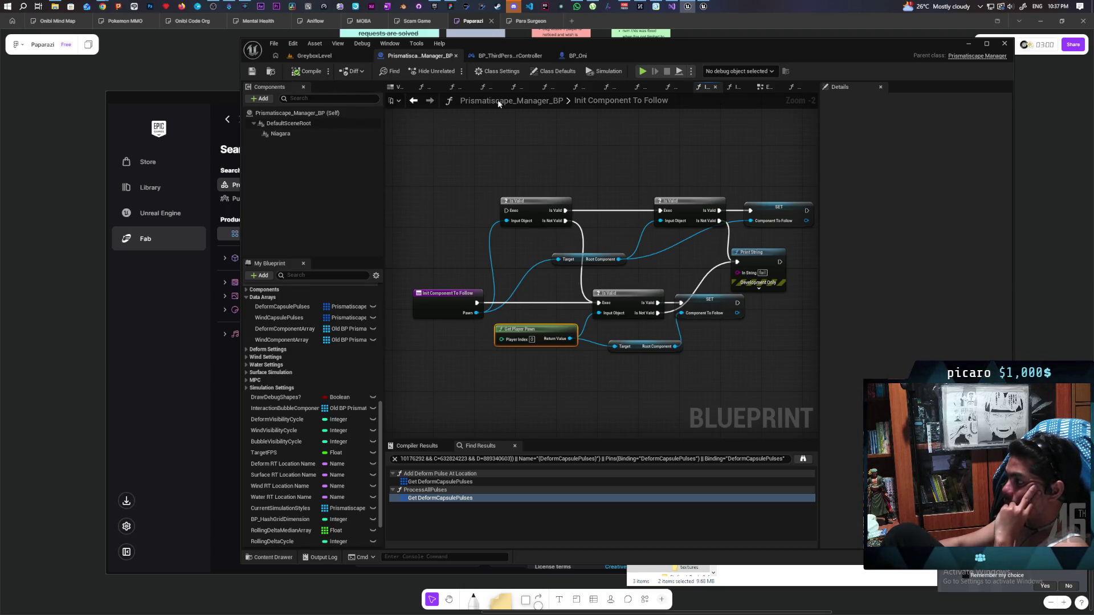
Return to the EventGraph and frame the Initialize and Event BeginPlay nodes
{"action": "left_click", "coordinate": [410, 101]}
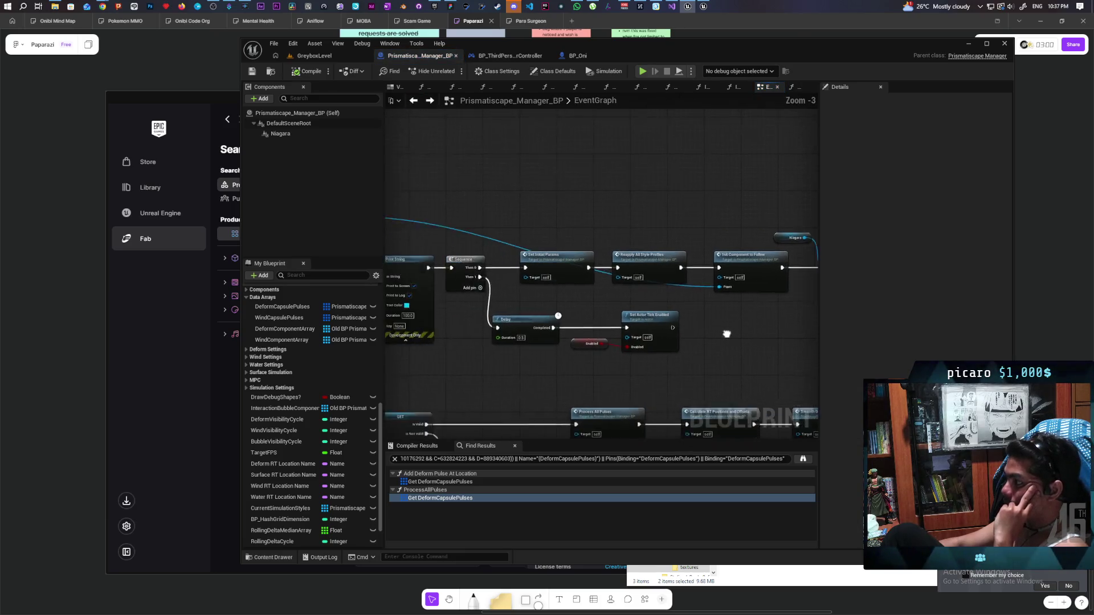
{"action": "left_click_drag", "start_coordinate": [668, 324], "coordinate": [789, 300]}
{"action": "mouse_move", "coordinate": [607, 349]}
{"action": "left_mouse_down"}
{"action": "mouse_move", "coordinate": [716, 347]}
{"action": "mouse_move", "coordinate": [660, 349]}
{"action": "mouse_move", "coordinate": [660, 330]}
{"action": "left_mouse_up"}
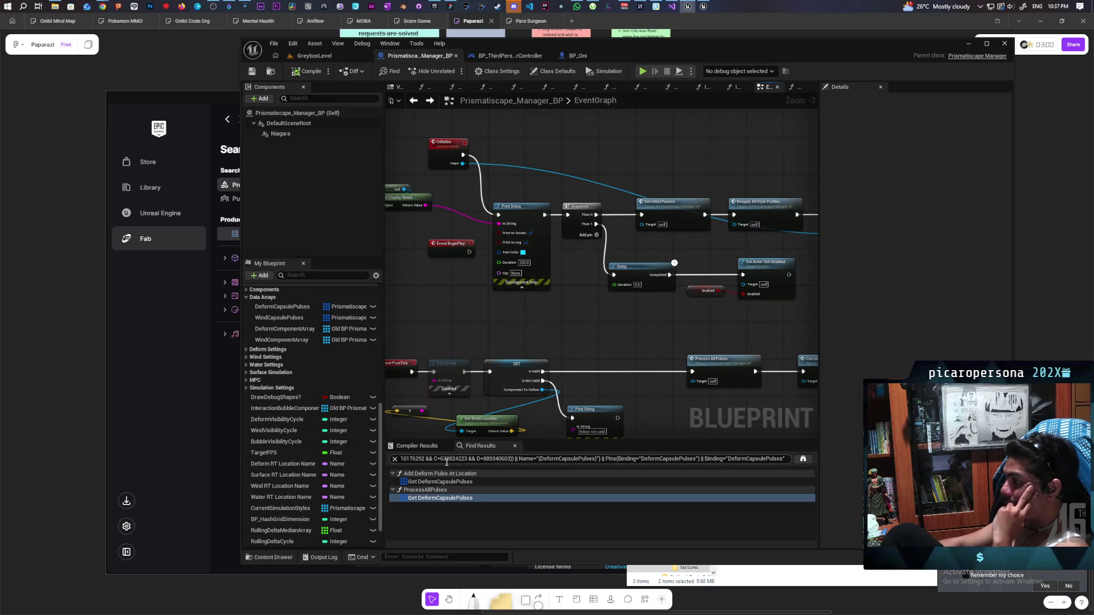
Search the blueprint's Find Results for 'scale'
{"action": "left_click", "coordinate": [446, 460]}
{"action": "type", "text": "scale"}
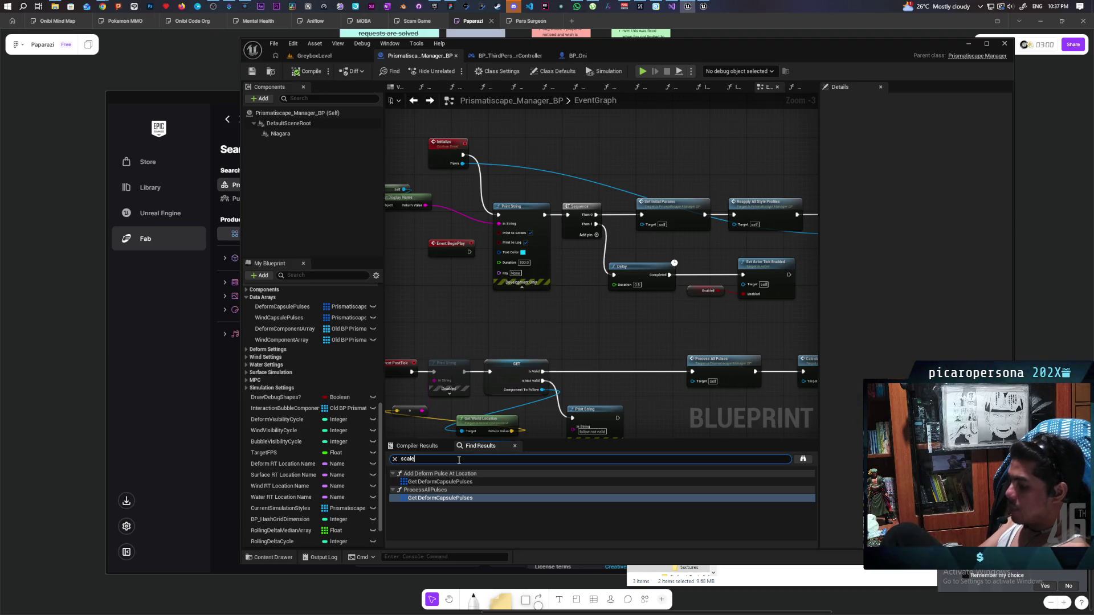
{"action": "key", "text": "Return"}
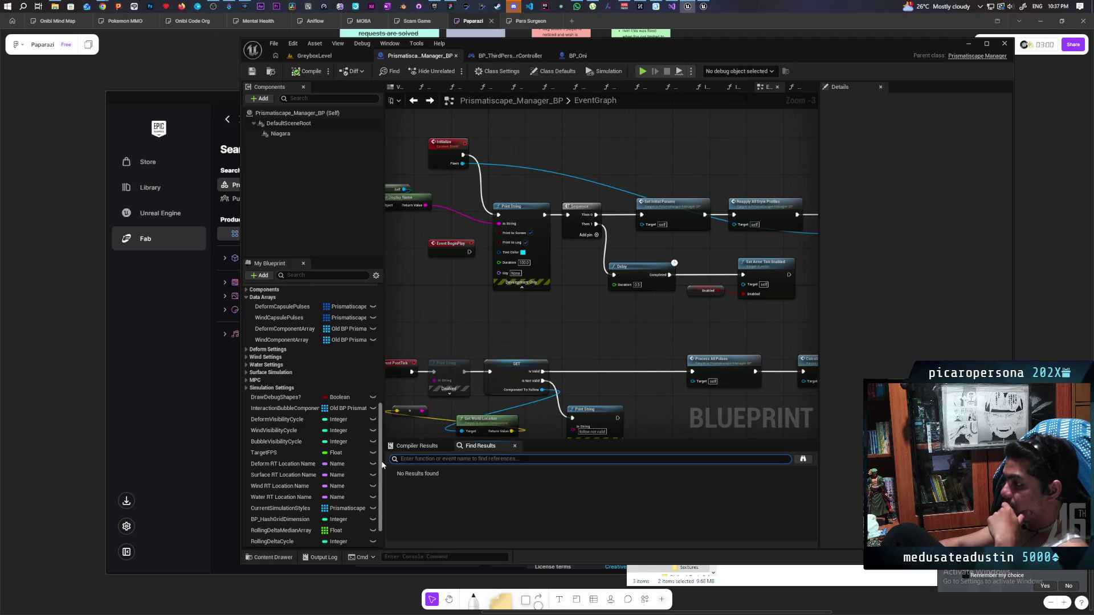
Expand Simulation Settings and inspect the SimulationInputResolution and Simulation SizeWS variables
{"action": "left_click", "coordinate": [247, 380]}
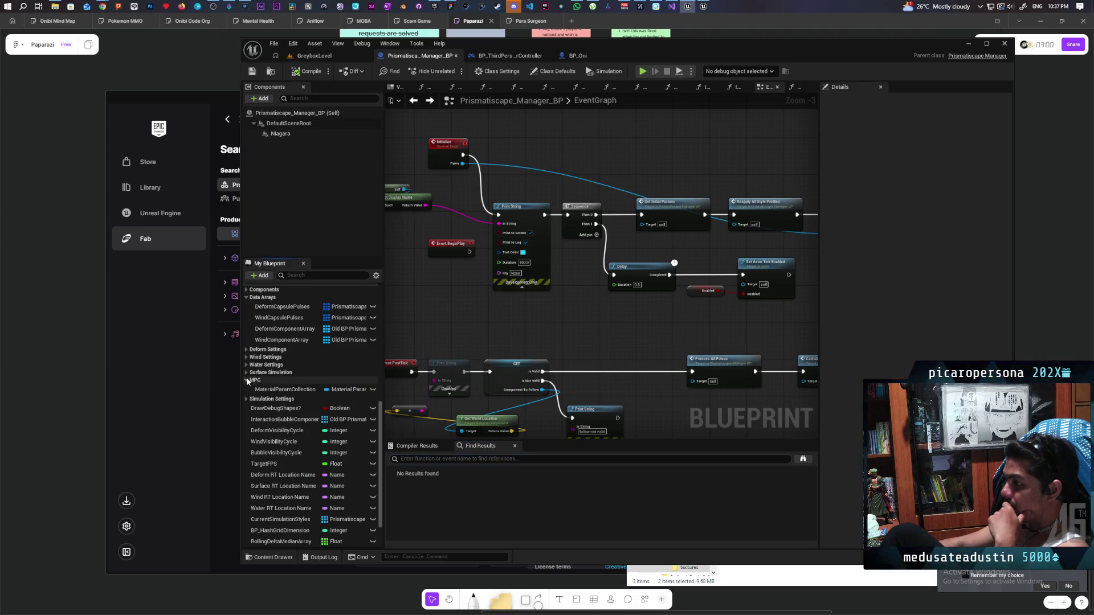
{"action": "left_click", "coordinate": [247, 380]}
{"action": "left_click", "coordinate": [246, 389]}
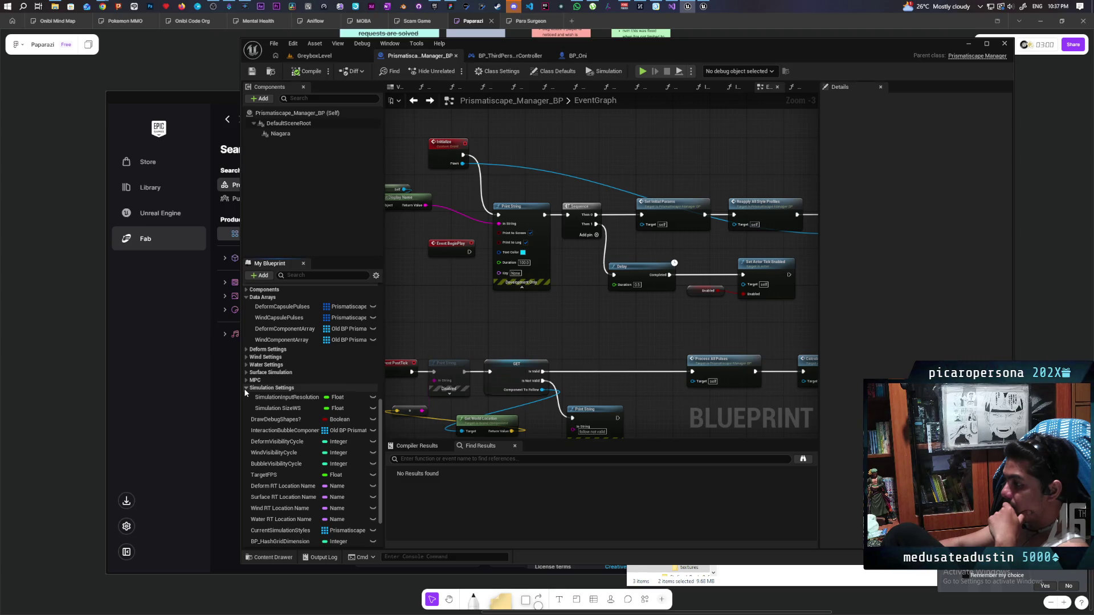
{"action": "left_click", "coordinate": [271, 397]}
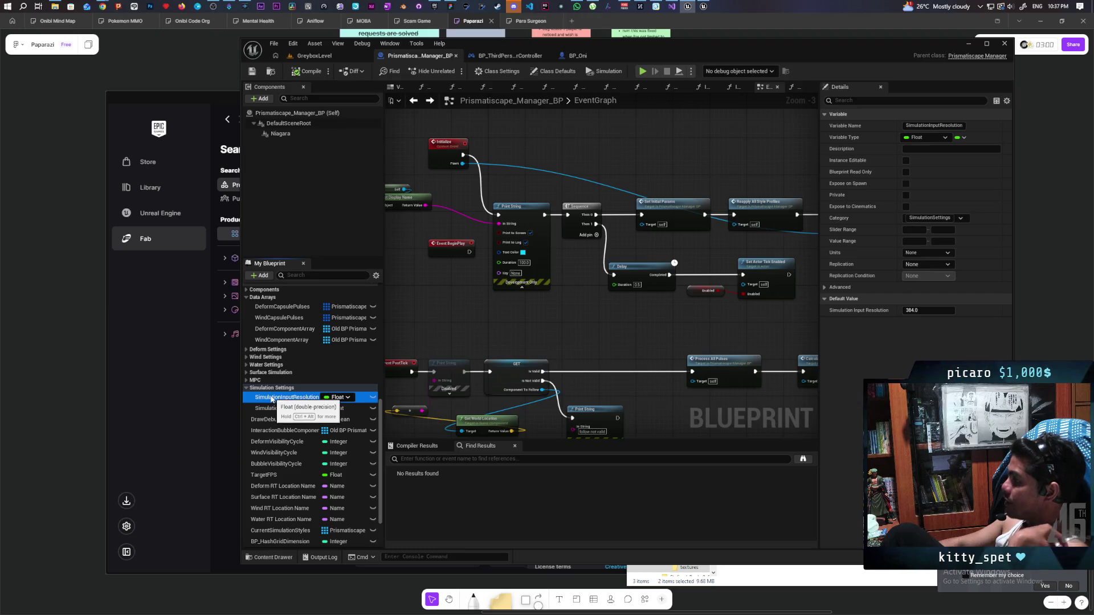
{"action": "left_click", "coordinate": [267, 409]}
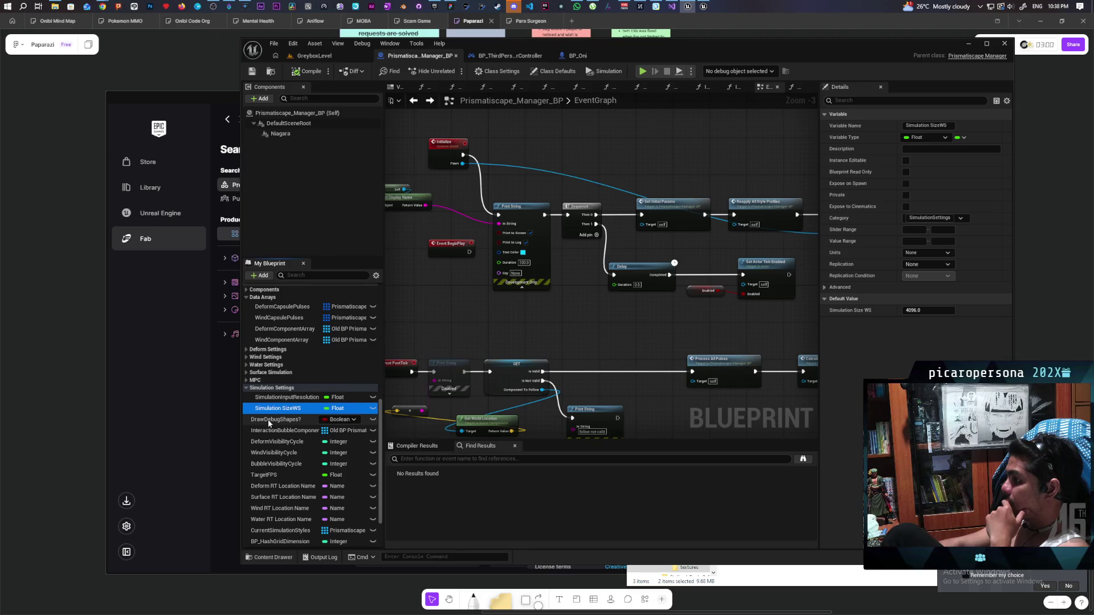
Find references to SimulationInputResolution, visit both usages, then return to GreyboxLevel
{"action": "right_click", "coordinate": [277, 398]}
{"action": "mouse_move", "coordinate": [347, 430]}
{"action": "left_click", "coordinate": [407, 459]}
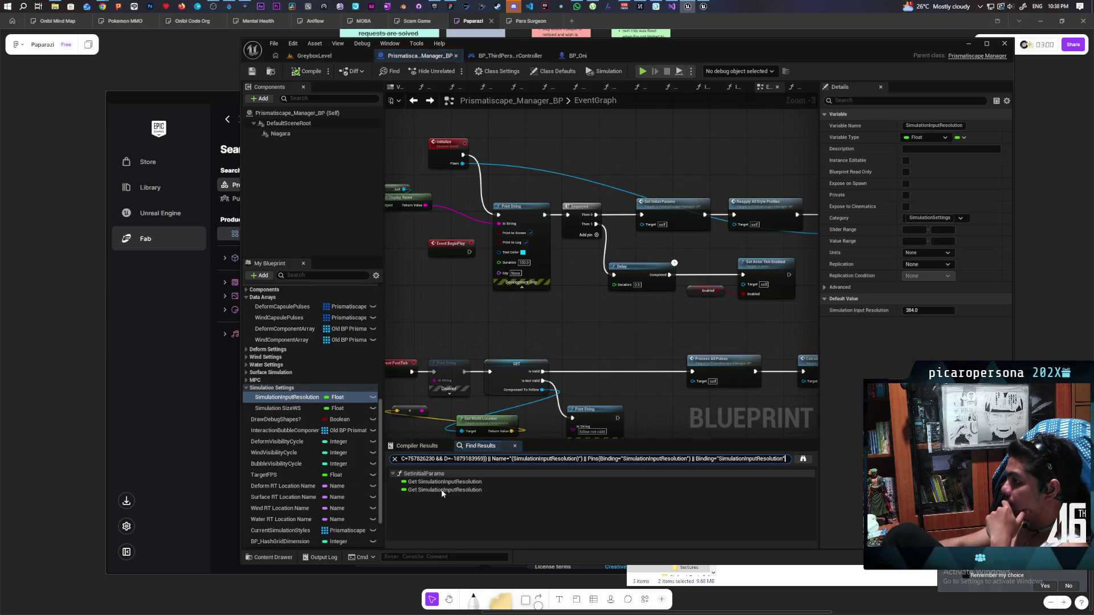
{"action": "double_click", "coordinate": [441, 483]}
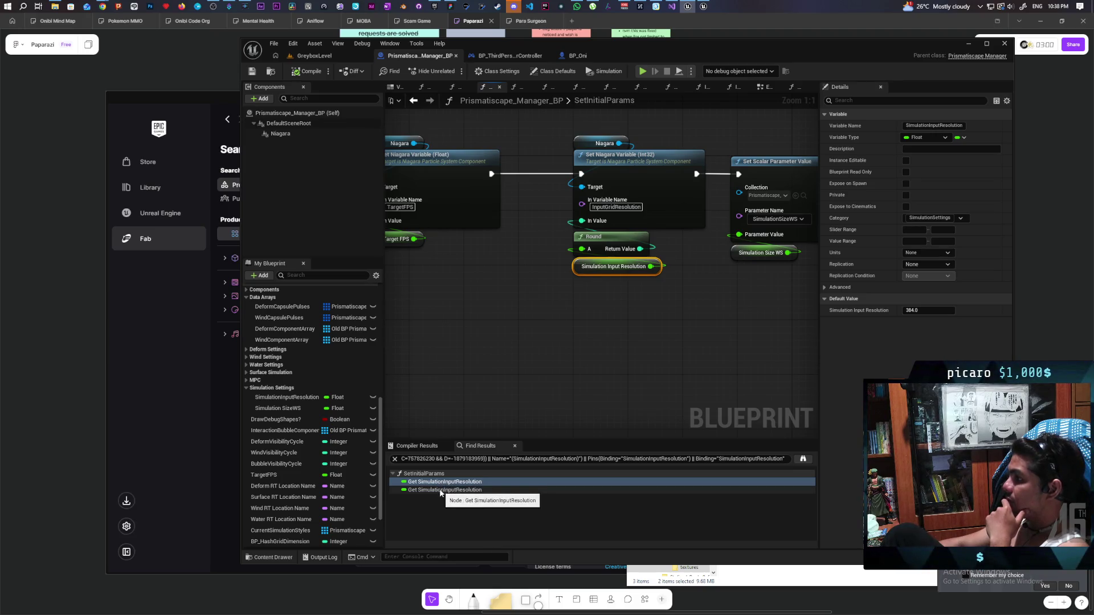
{"action": "scroll", "coordinate": [531, 370], "scroll_direction": "down", "scroll_amount": 2}
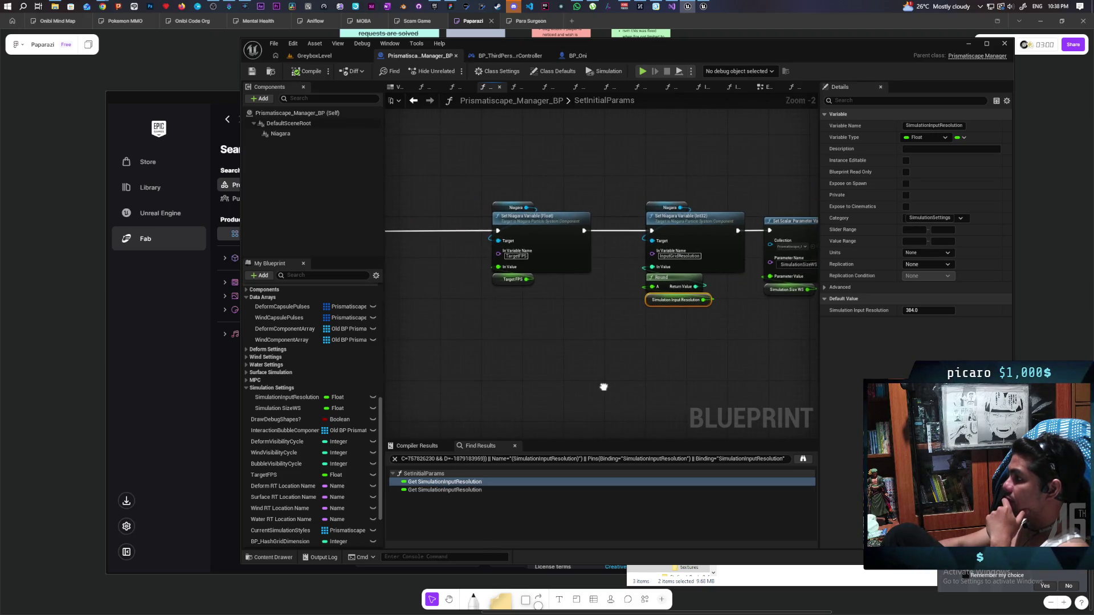
{"action": "double_click", "coordinate": [442, 490]}
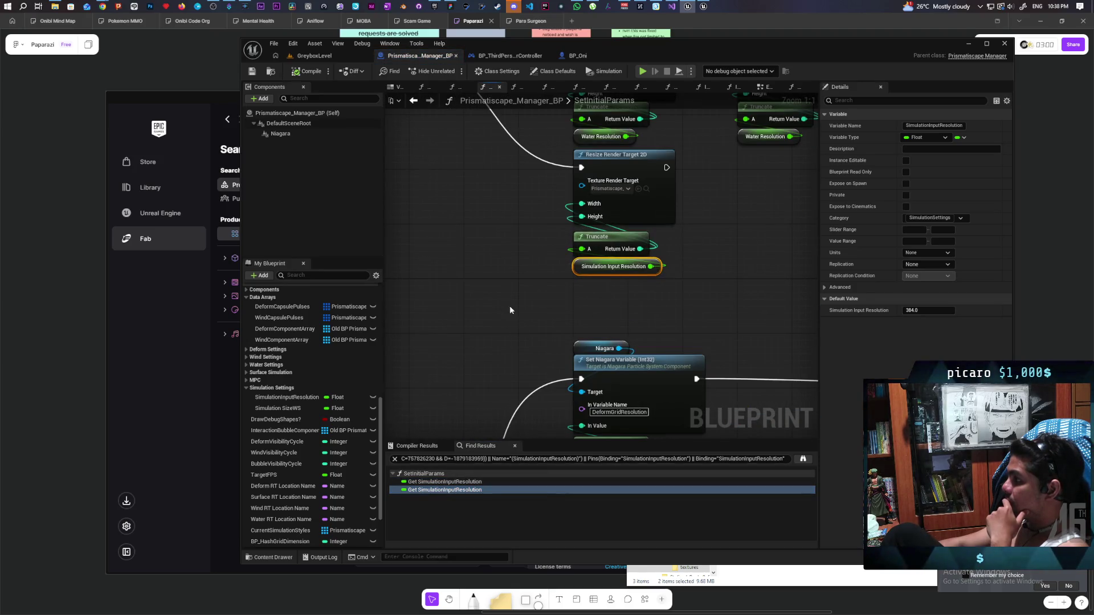
{"action": "scroll", "coordinate": [690, 203], "scroll_direction": "down", "scroll_amount": 4}
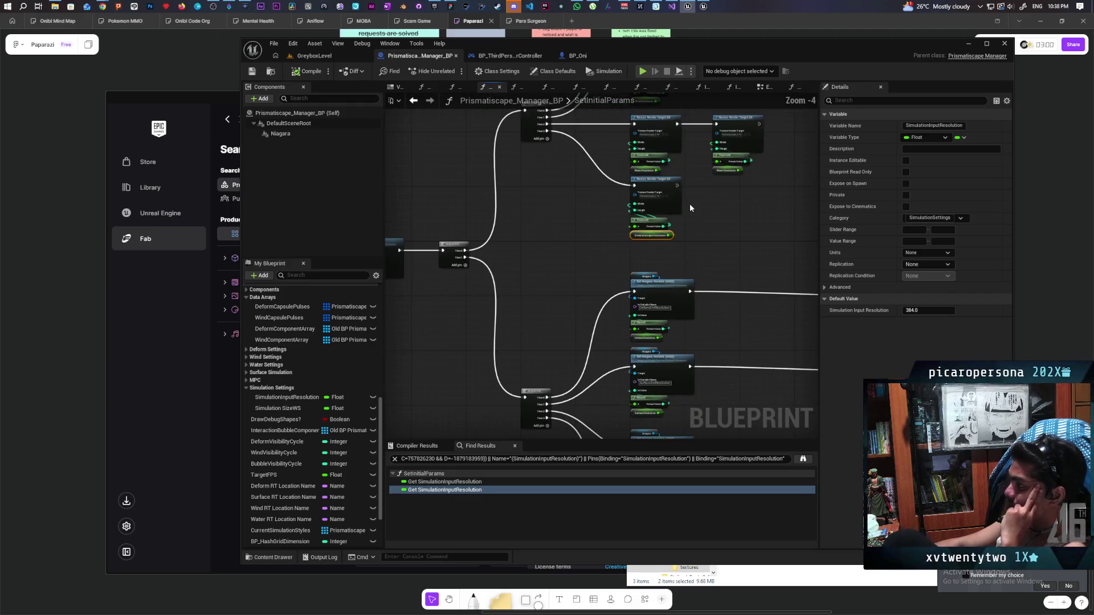
{"action": "scroll", "coordinate": [557, 233], "scroll_direction": "up", "scroll_amount": 2}
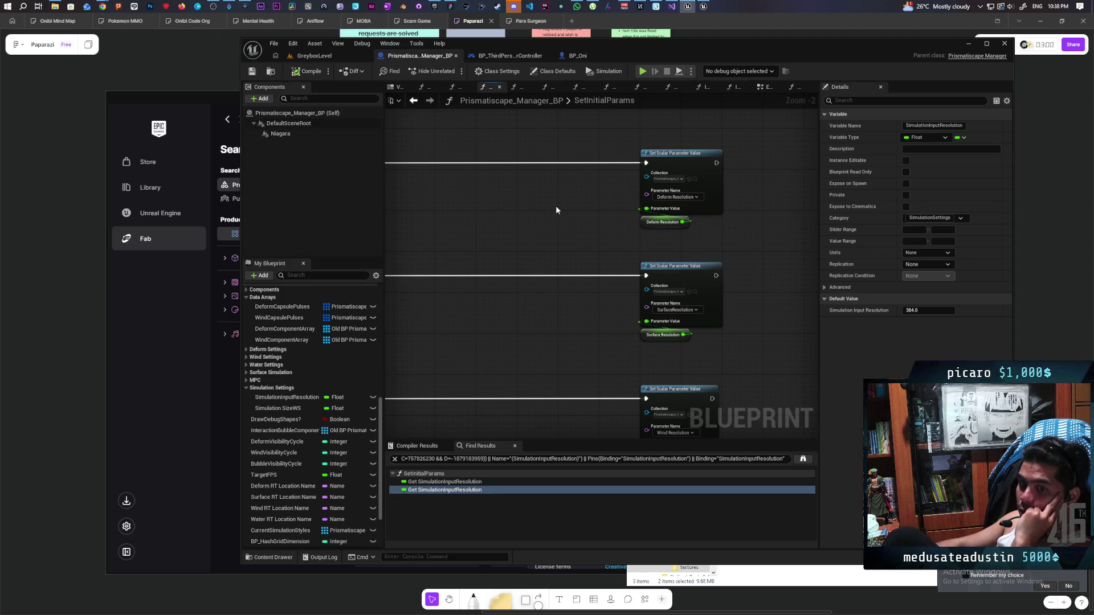
{"action": "left_click", "coordinate": [339, 53]}
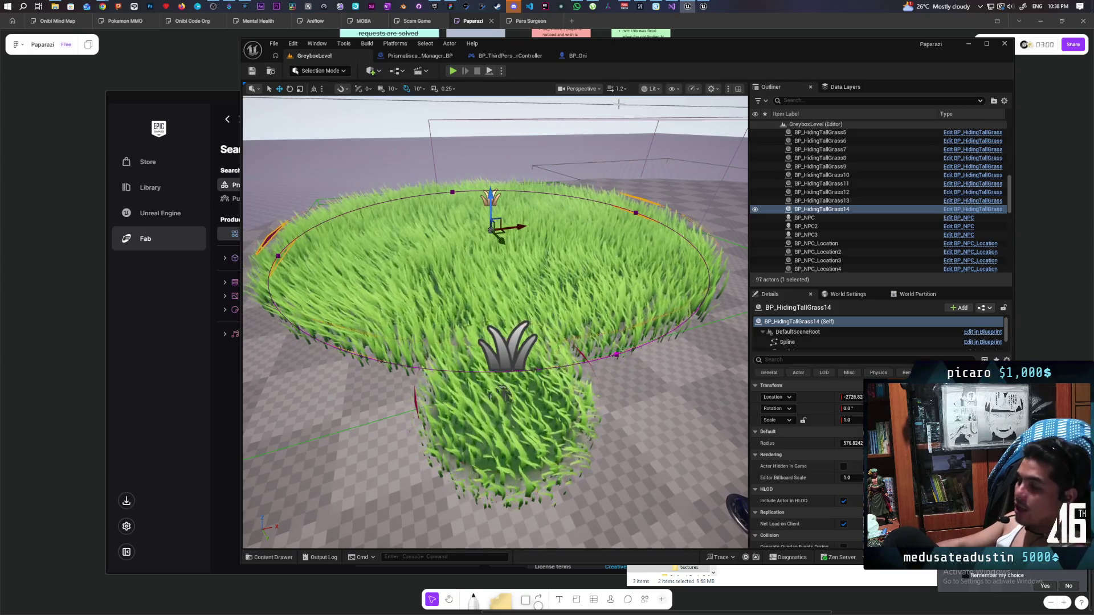
Start a Play-in-Editor session of GreyboxLevel from the play options
{"action": "scroll", "coordinate": [515, 171], "scroll_direction": "down", "scroll_amount": 3}
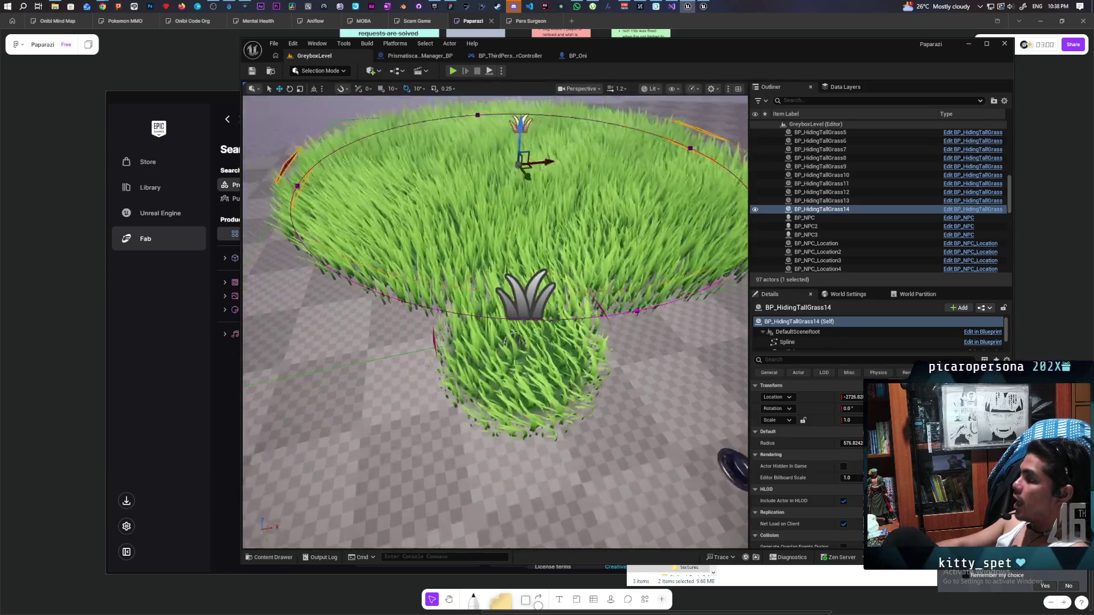
{"action": "left_click", "coordinate": [501, 71]}
{"action": "mouse_move", "coordinate": [577, 244]}
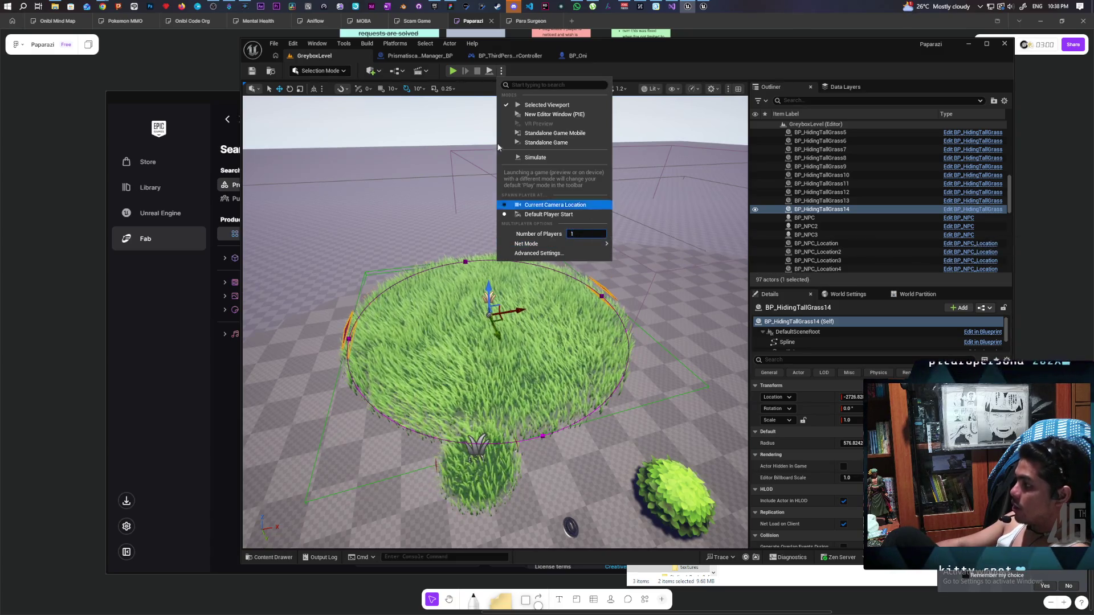
{"action": "left_click", "coordinate": [547, 105]}
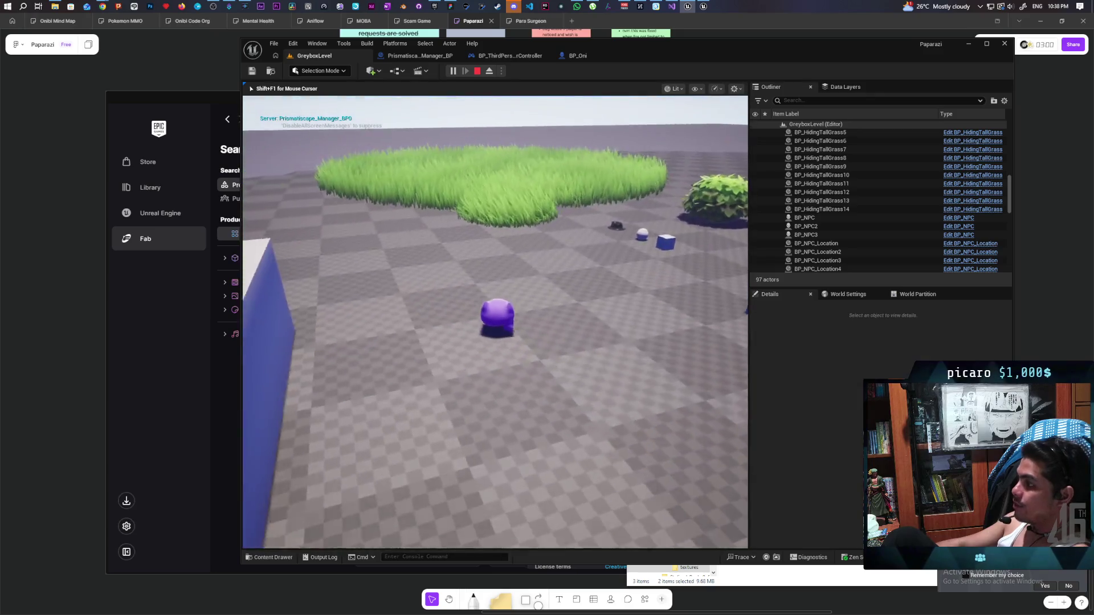
Walk the purple character forward through the tall grass, then stop the session
{"action": "key", "text": "w"}
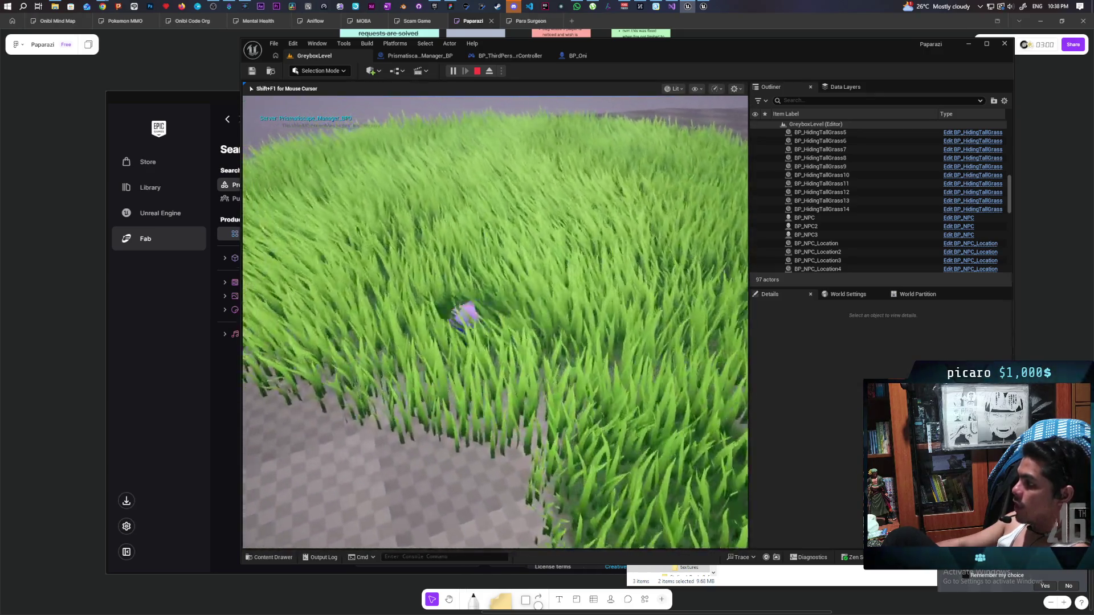
{"action": "key", "text": "w"}
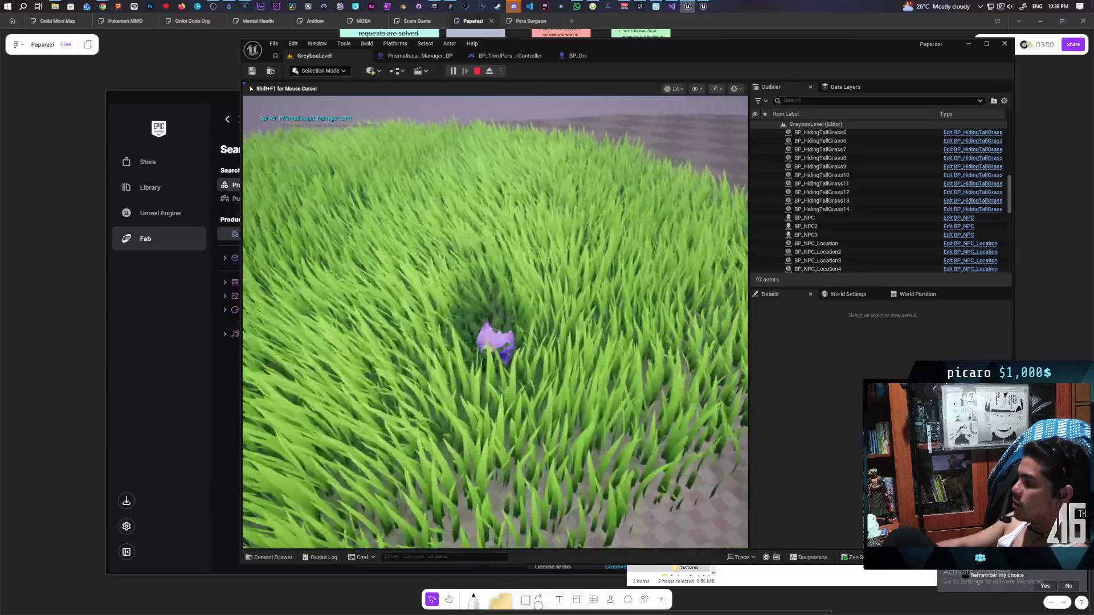
{"action": "key", "text": "w"}
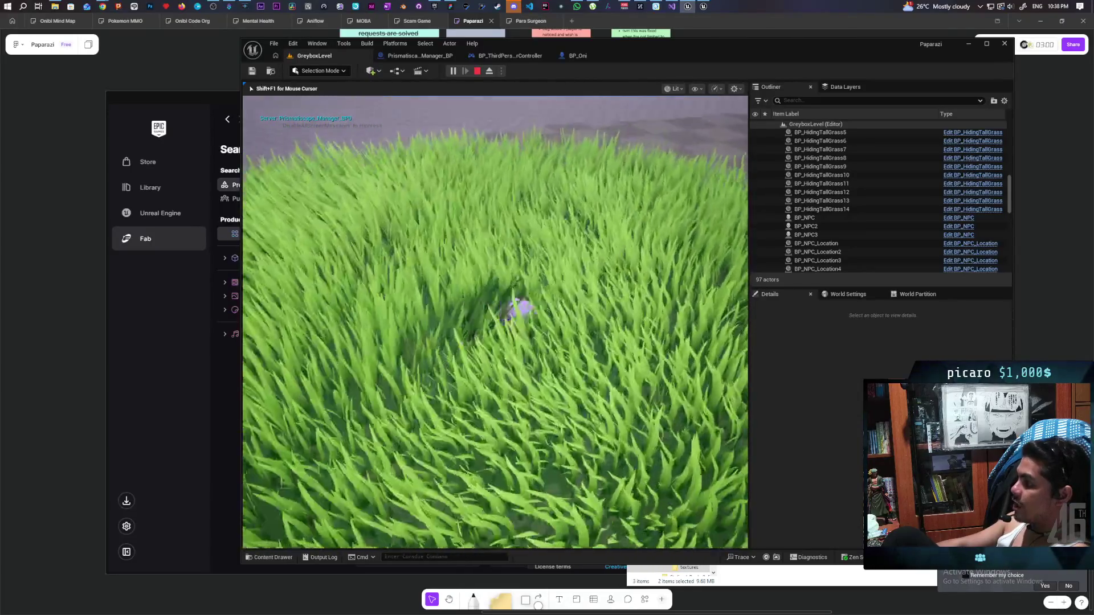
{"action": "key", "text": "w"}
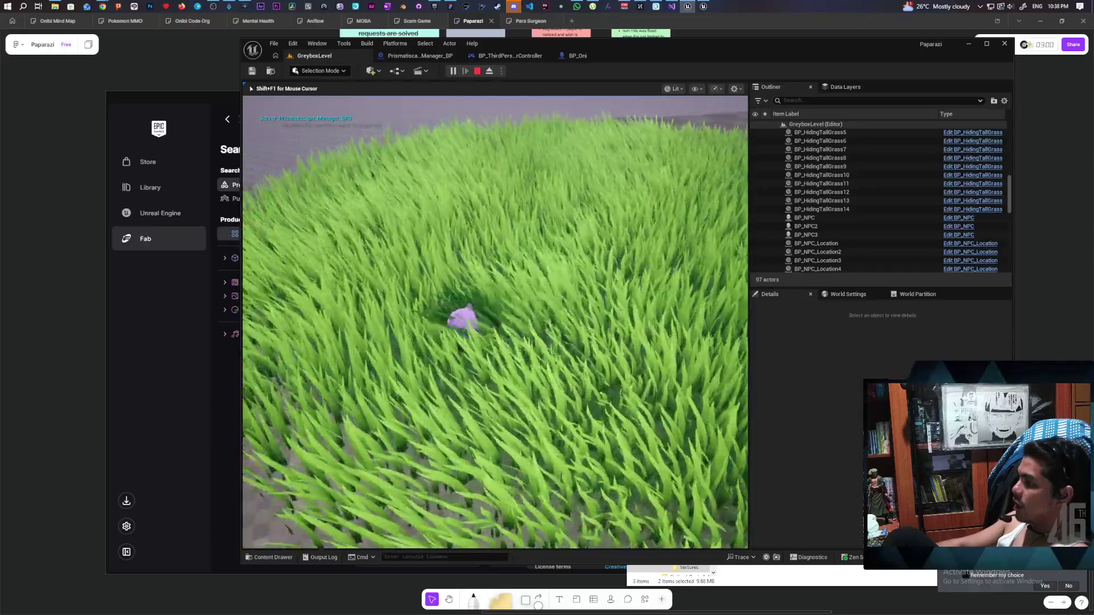
{"action": "key", "text": "w"}
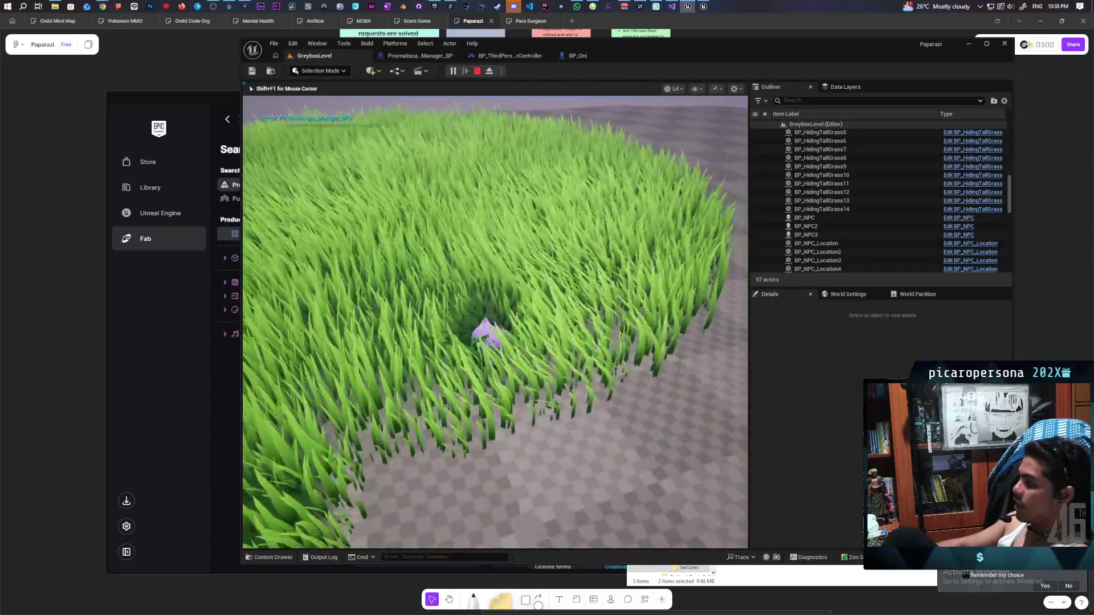
{"action": "key", "text": "w"}
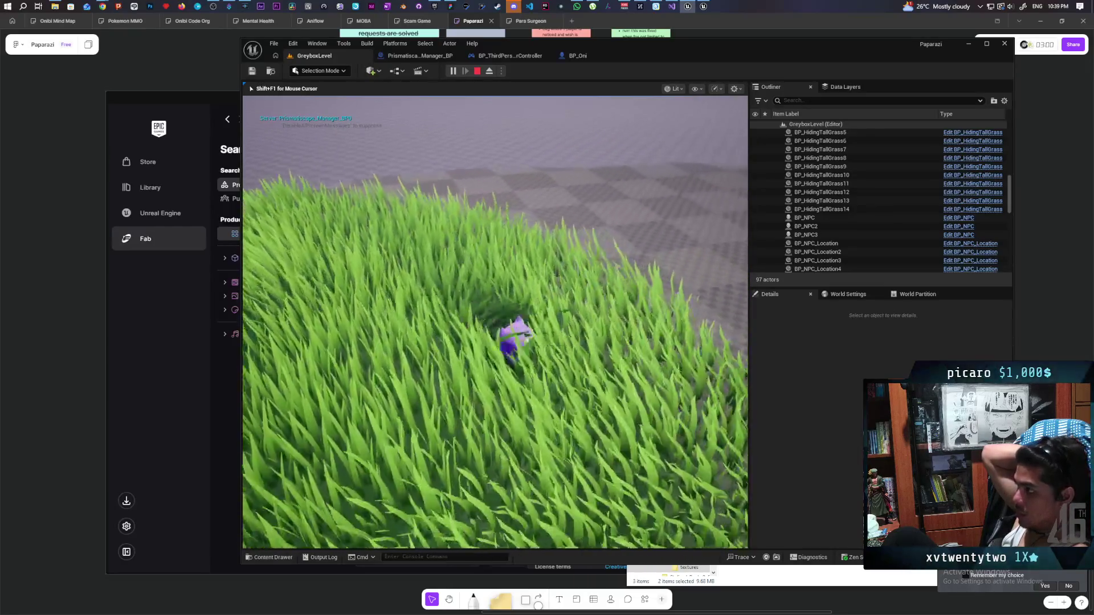
{"action": "key", "text": "w"}
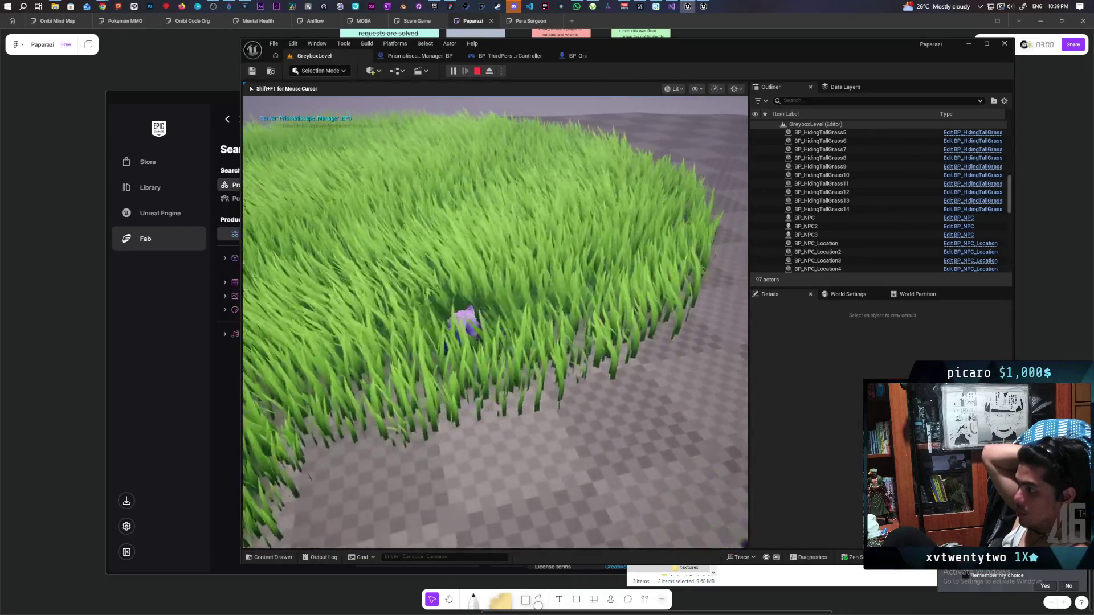
{"action": "key", "text": "w"}
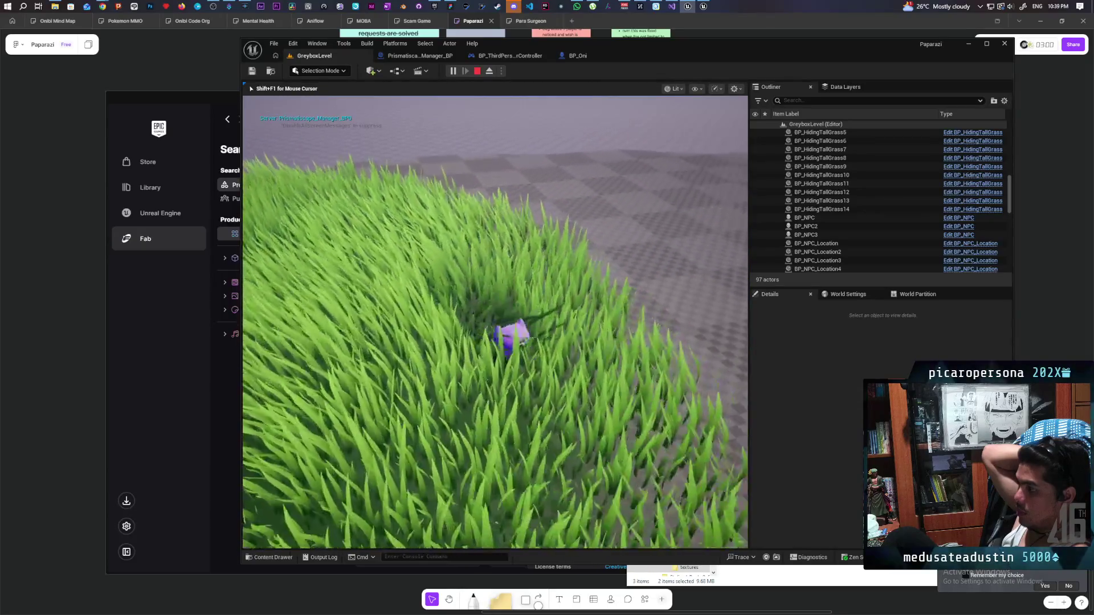
{"action": "key", "text": "w"}
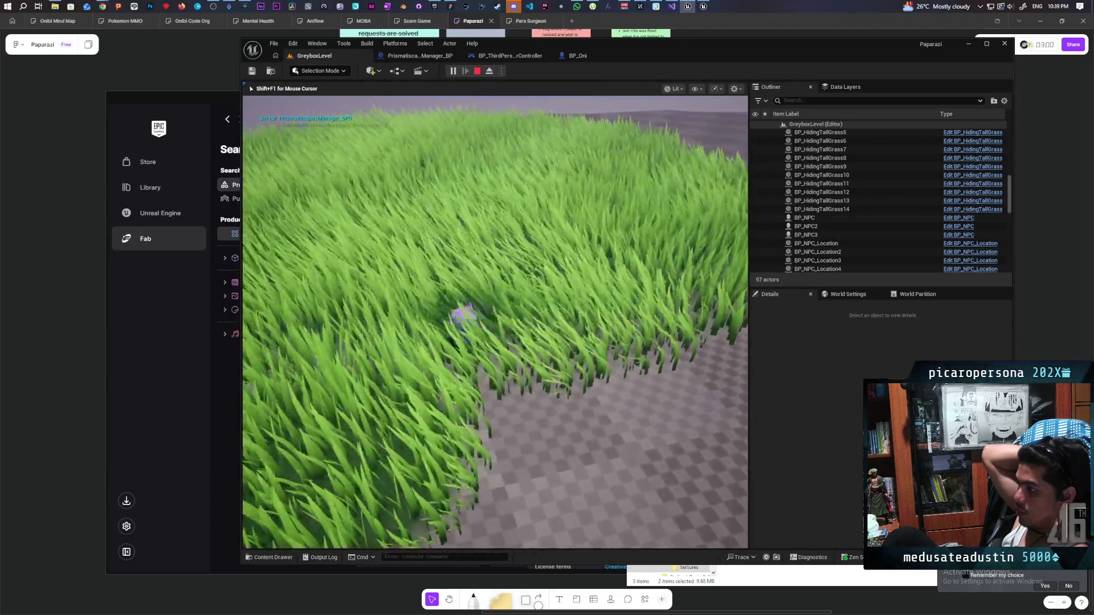
{"action": "key", "text": "w"}
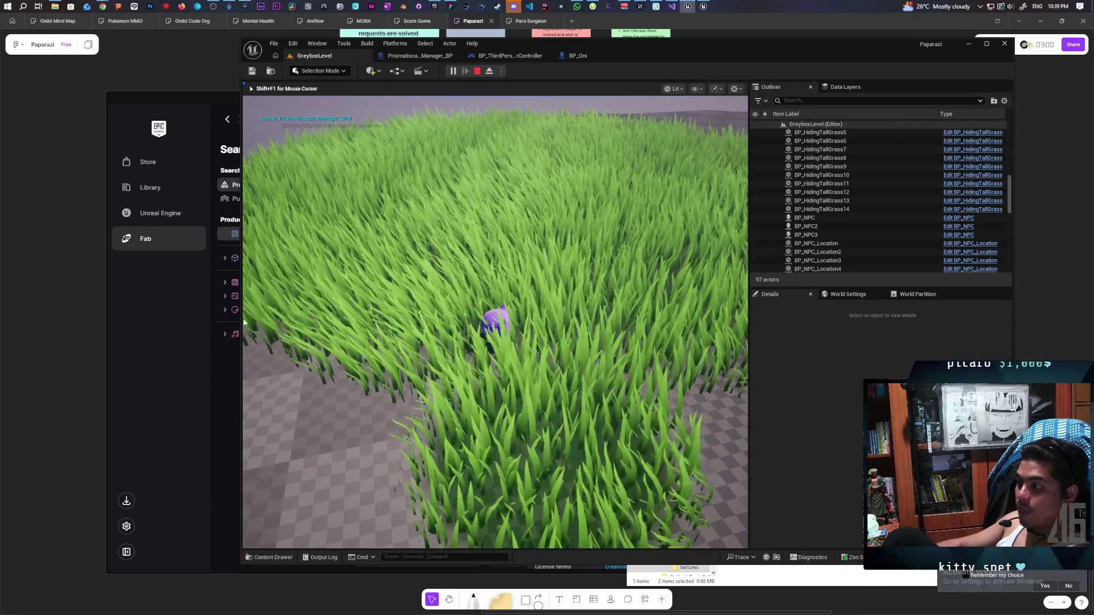
{"action": "key", "text": "Escape"}
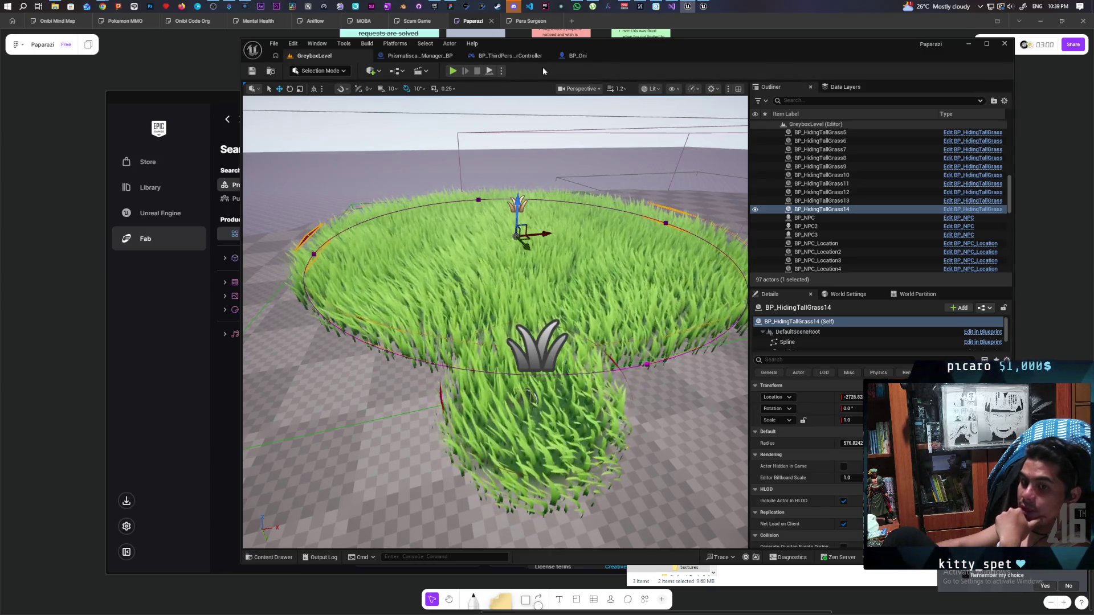
Check the PrismatiscapeInteractionBubble component's properties in BP_Oni, then return to BP_ThirdPersonPlayerController
{"action": "left_click", "coordinate": [520, 61]}
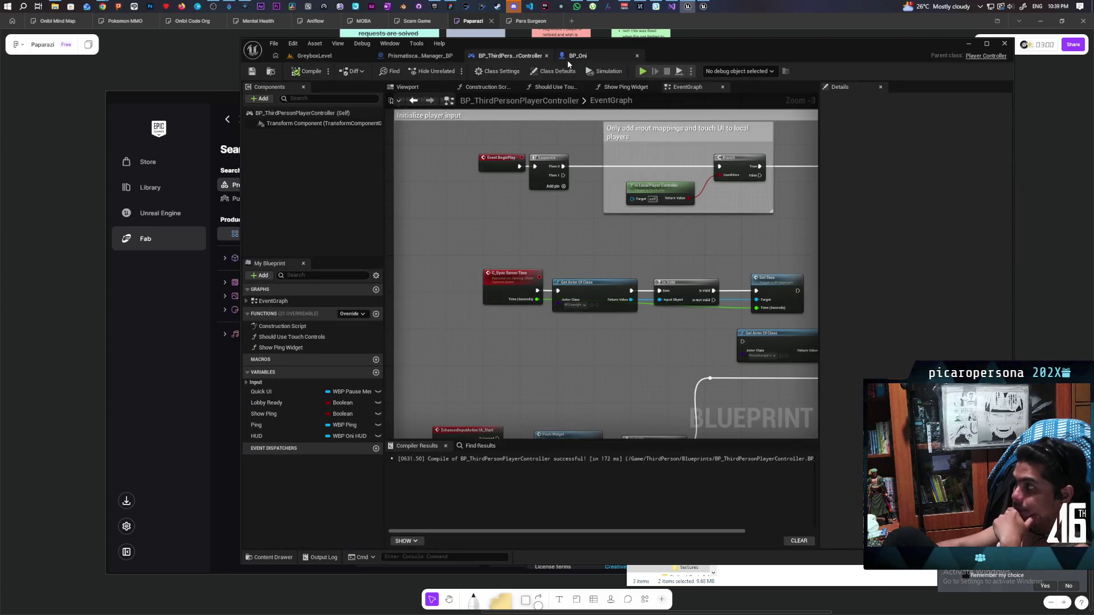
{"action": "left_click", "coordinate": [605, 61]}
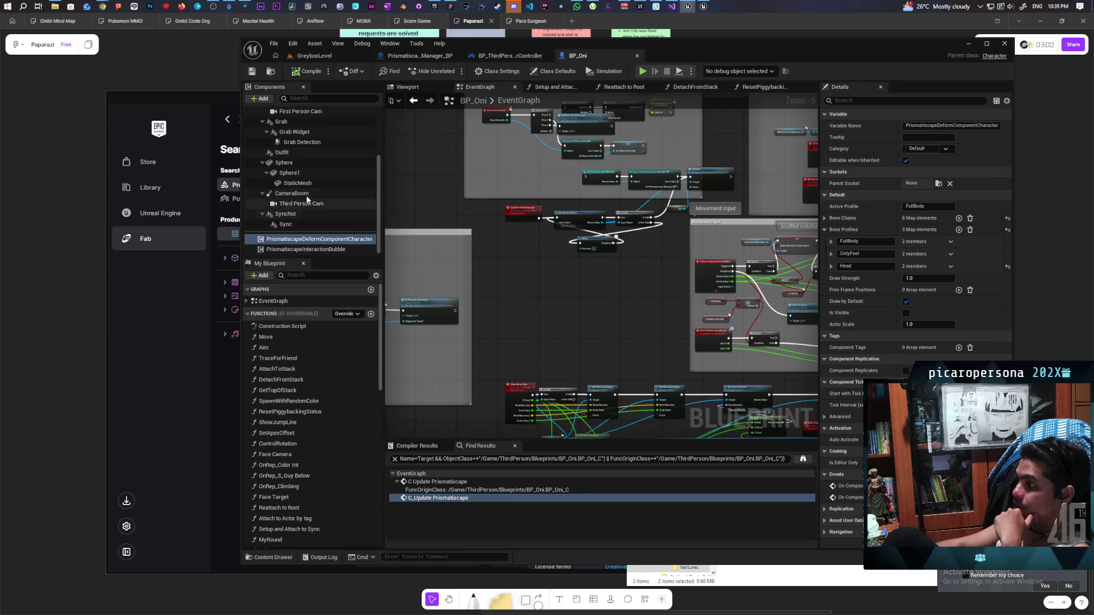
{"action": "left_click", "coordinate": [326, 251]}
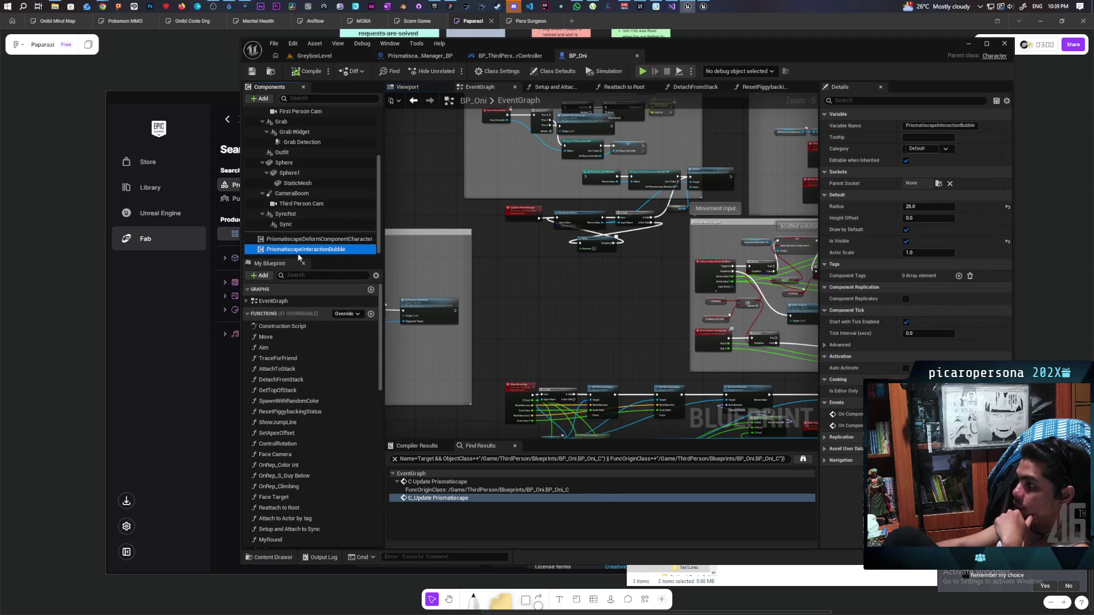
{"action": "left_click", "coordinate": [521, 55]}
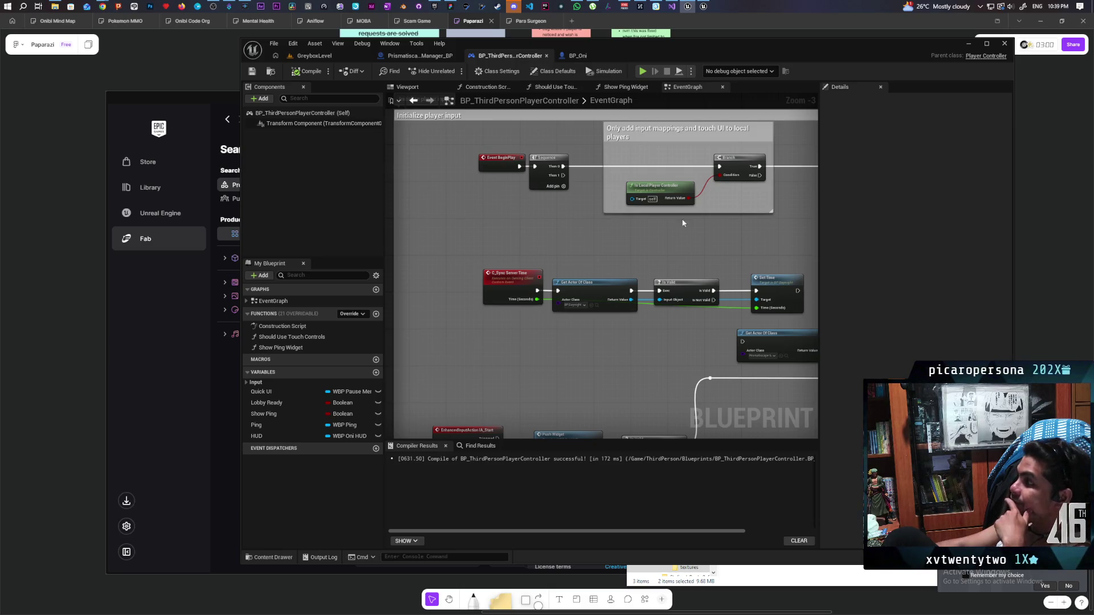
Pan the player controller EventGraph across Server Time, Print String, Branch and manager spawn nodes
{"action": "scroll", "coordinate": [669, 211], "scroll_direction": "down", "scroll_amount": 4}
{"action": "scroll", "coordinate": [621, 294], "scroll_direction": "up", "scroll_amount": 6}
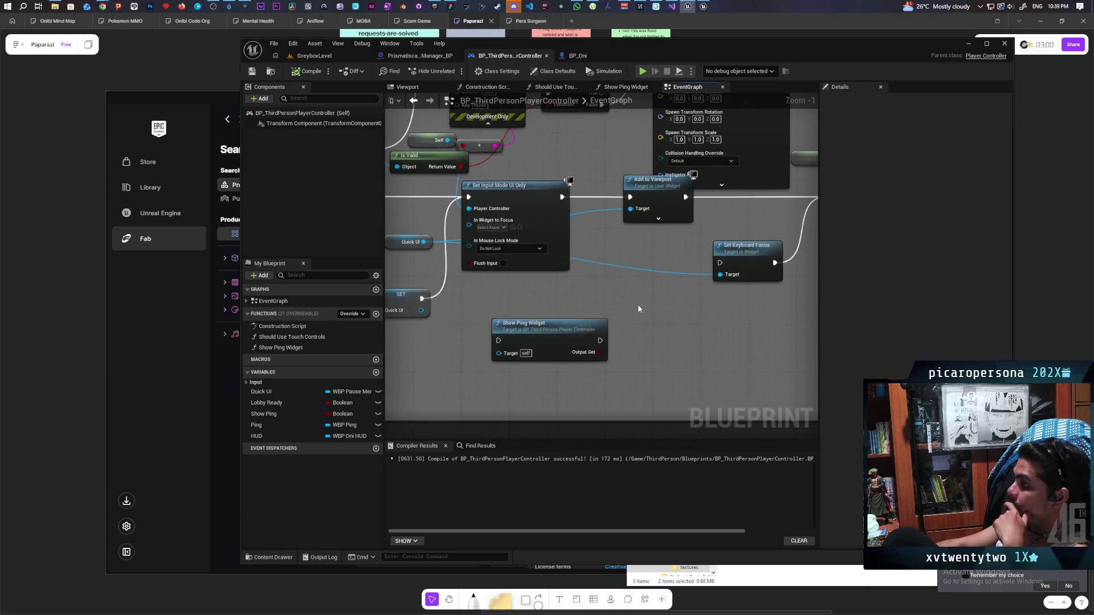
{"action": "scroll", "coordinate": [649, 288], "scroll_direction": "down", "scroll_amount": 2}
{"action": "scroll", "coordinate": [627, 308], "scroll_direction": "up", "scroll_amount": 2}
{"action": "scroll", "coordinate": [617, 321], "scroll_direction": "down", "scroll_amount": 2}
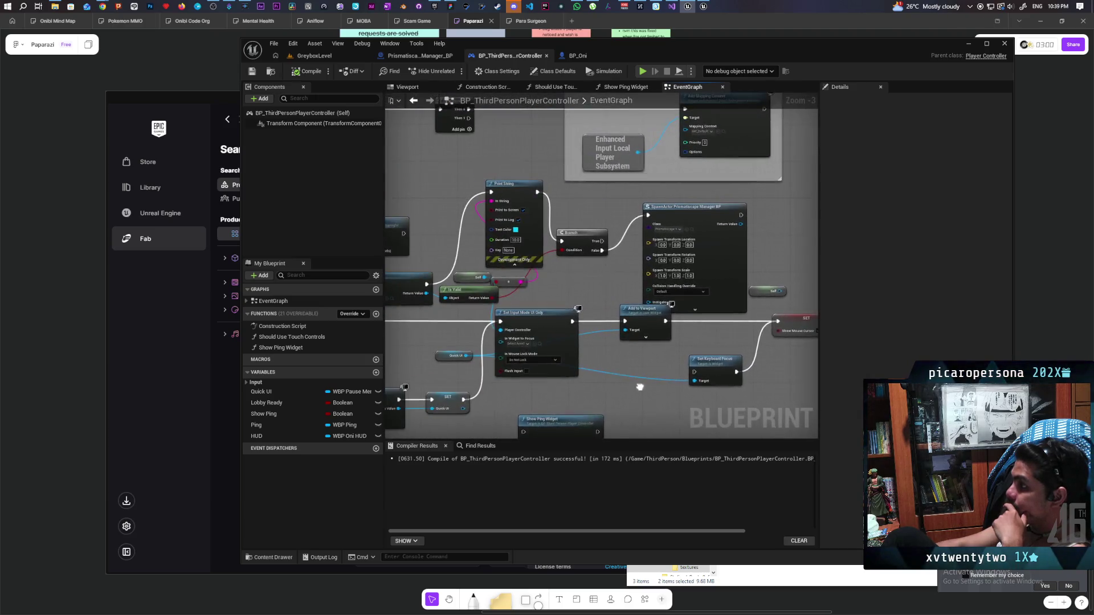
{"action": "scroll", "coordinate": [618, 320], "scroll_direction": "down", "scroll_amount": 3}
{"action": "scroll", "coordinate": [659, 317], "scroll_direction": "up", "scroll_amount": 3}
{"action": "scroll", "coordinate": [640, 374], "scroll_direction": "down", "scroll_amount": 1}
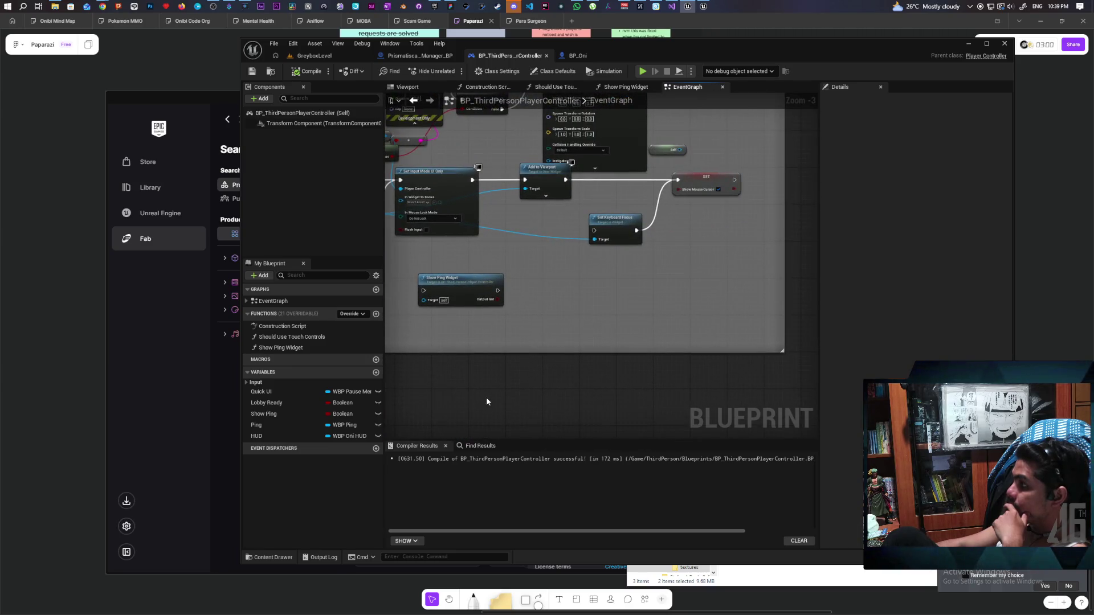
{"action": "scroll", "coordinate": [531, 334], "scroll_direction": "down", "scroll_amount": 2}
{"action": "scroll", "coordinate": [649, 288], "scroll_direction": "up", "scroll_amount": 5}
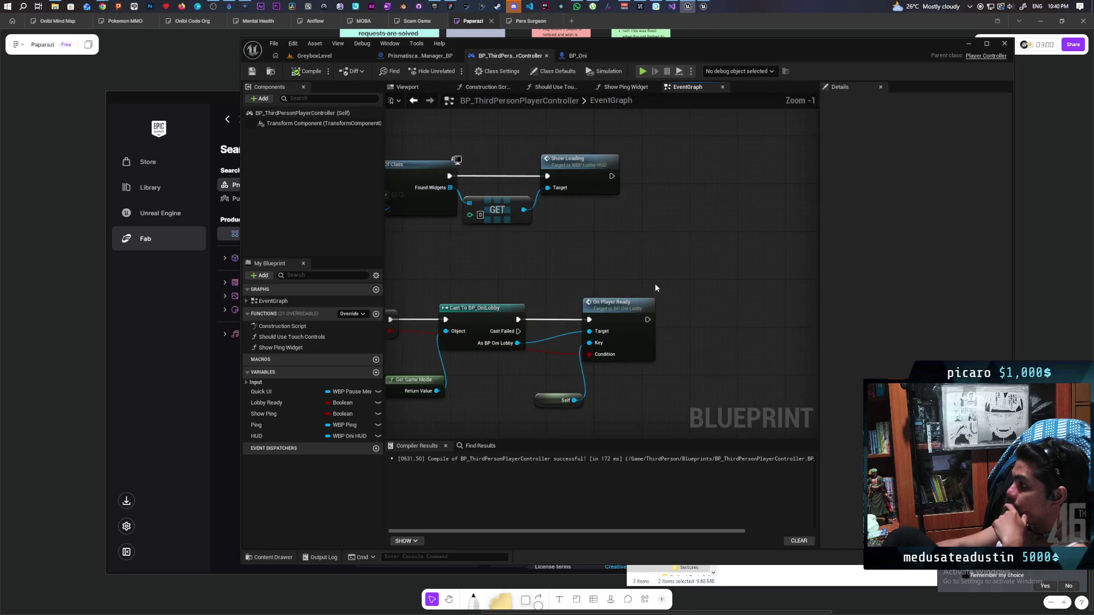
{"action": "scroll", "coordinate": [641, 393], "scroll_direction": "down", "scroll_amount": 3}
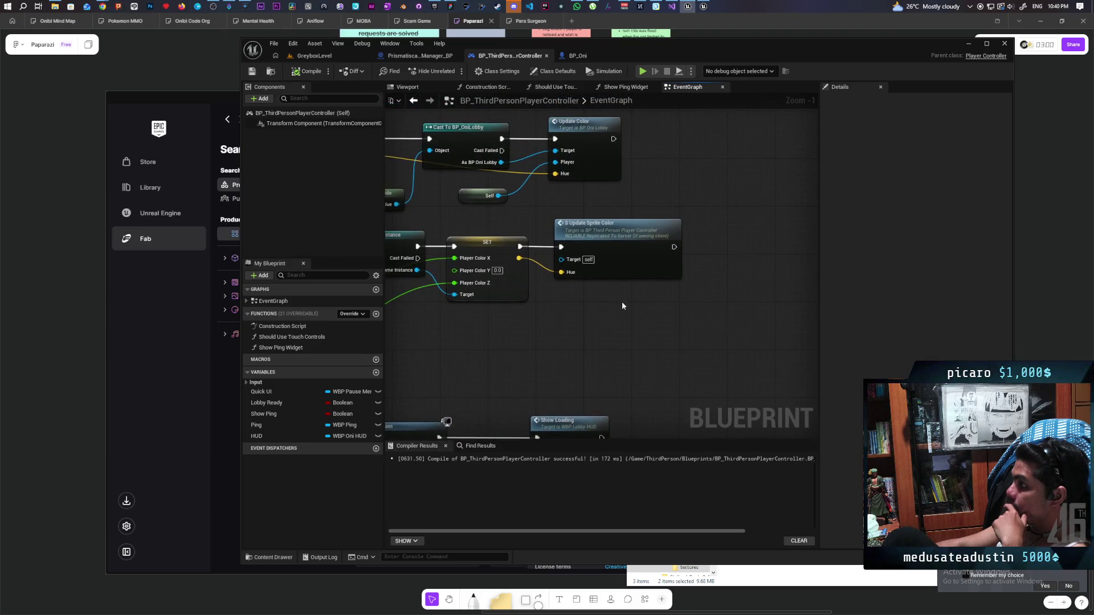
{"action": "scroll", "coordinate": [623, 302], "scroll_direction": "up", "scroll_amount": 3}
{"action": "scroll", "coordinate": [590, 434], "scroll_direction": "down", "scroll_amount": 1}
{"action": "scroll", "coordinate": [625, 361], "scroll_direction": "up", "scroll_amount": 1}
{"action": "mouse_move", "coordinate": [627, 428]}
{"action": "left_mouse_down"}
{"action": "mouse_move", "coordinate": [669, 356]}
{"action": "mouse_move", "coordinate": [735, 419]}
{"action": "mouse_move", "coordinate": [607, 350]}
{"action": "left_mouse_up"}
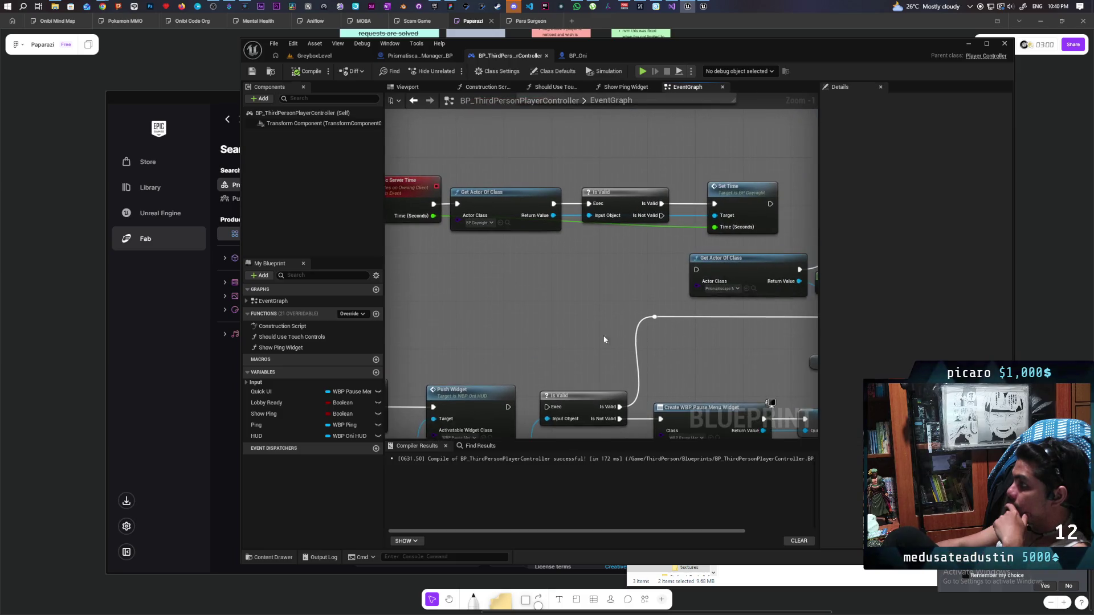
{"action": "left_click_drag", "start_coordinate": [605, 312], "coordinate": [483, 387]}
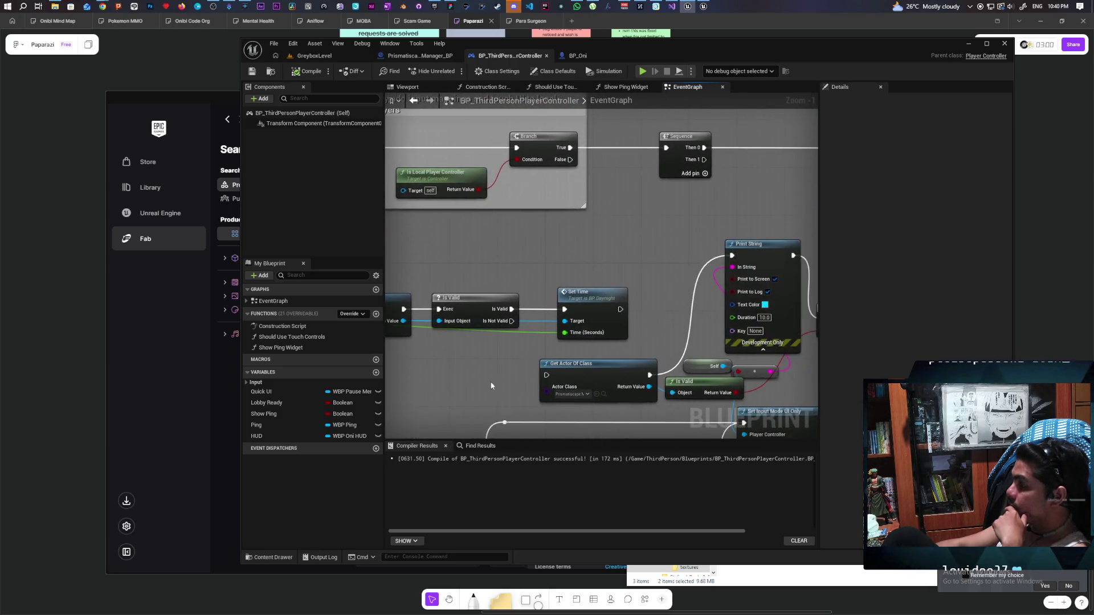
{"action": "mouse_move", "coordinate": [624, 283]}
{"action": "left_mouse_down"}
{"action": "mouse_move", "coordinate": [539, 240]}
{"action": "mouse_move", "coordinate": [384, 289]}
{"action": "left_mouse_up"}
{"action": "mouse_move", "coordinate": [569, 286]}
{"action": "left_mouse_down"}
{"action": "mouse_move", "coordinate": [406, 229]}
{"action": "mouse_move", "coordinate": [464, 178]}
{"action": "mouse_move", "coordinate": [639, 376]}
{"action": "left_mouse_up"}
{"action": "left_click_drag", "start_coordinate": [525, 260], "coordinate": [558, 243]}
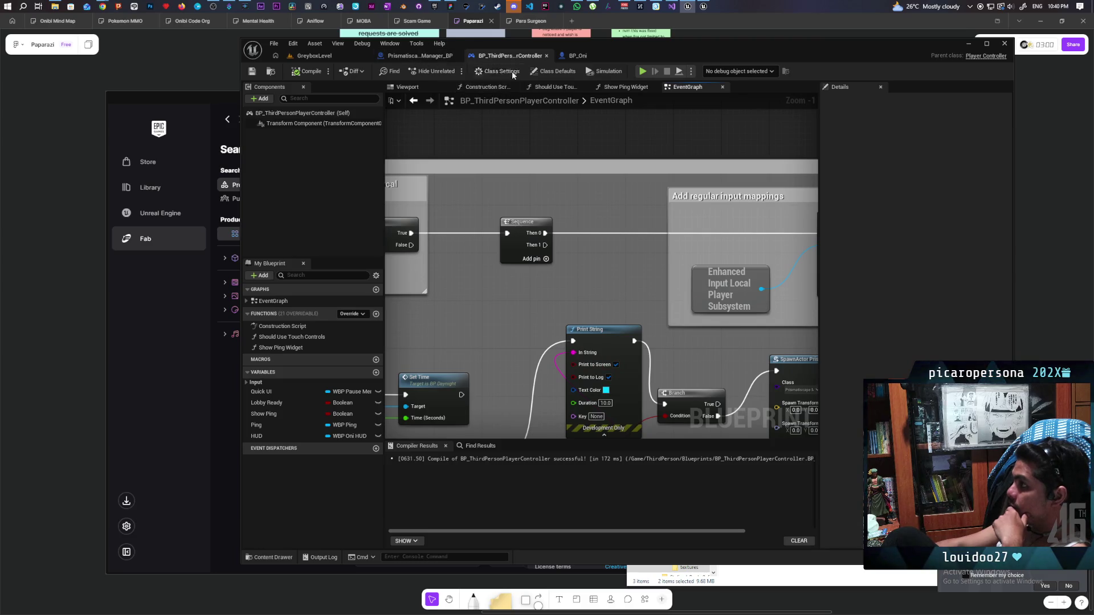
{"action": "left_click", "coordinate": [577, 55]}
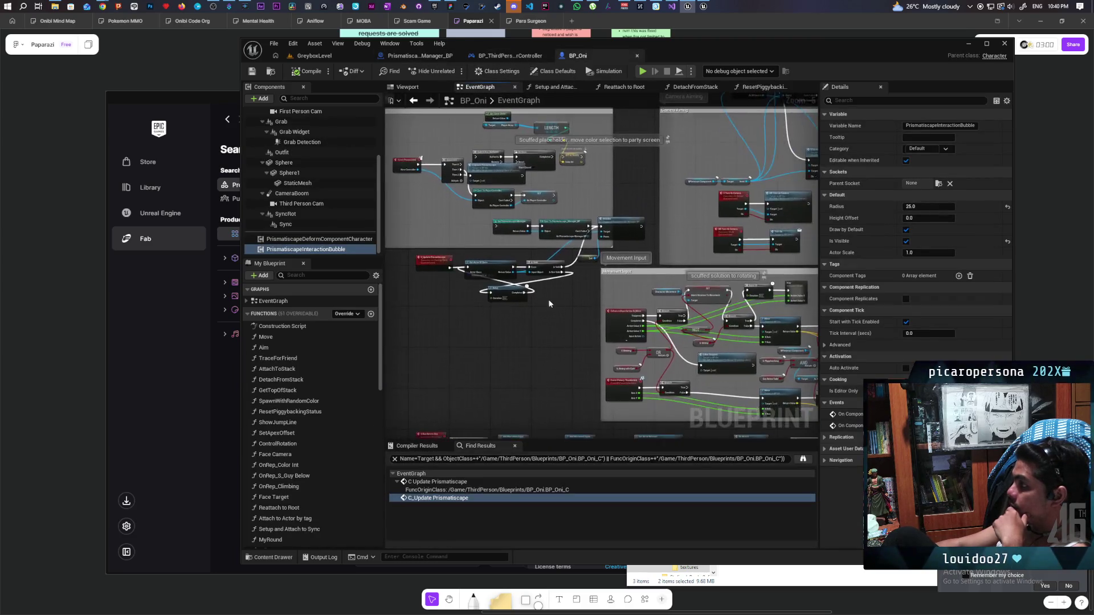
Double-click BP_Oni's C Update Prismatiscape call node to reach its custom event definition
{"action": "scroll", "coordinate": [604, 219], "scroll_direction": "up", "scroll_amount": 5}
{"action": "left_click_drag", "start_coordinate": [694, 304], "coordinate": [722, 189]}
{"action": "mouse_move", "coordinate": [502, 316]}
{"action": "left_mouse_down"}
{"action": "mouse_move", "coordinate": [780, 261]}
{"action": "mouse_move", "coordinate": [613, 283]}
{"action": "mouse_move", "coordinate": [688, 255]}
{"action": "left_mouse_up"}
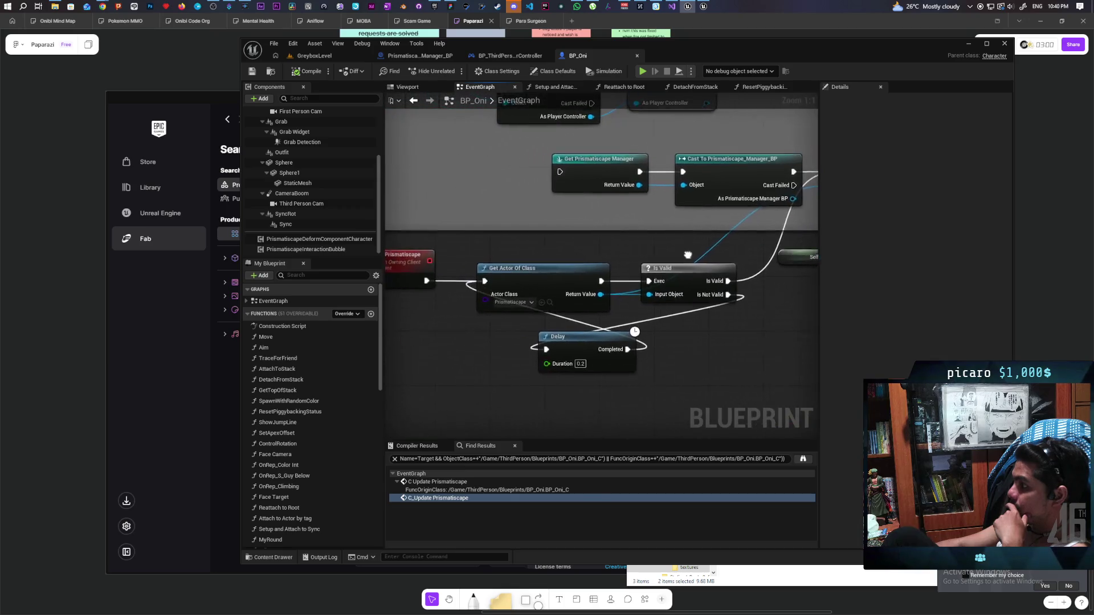
{"action": "scroll", "coordinate": [688, 254], "scroll_direction": "down", "scroll_amount": 3}
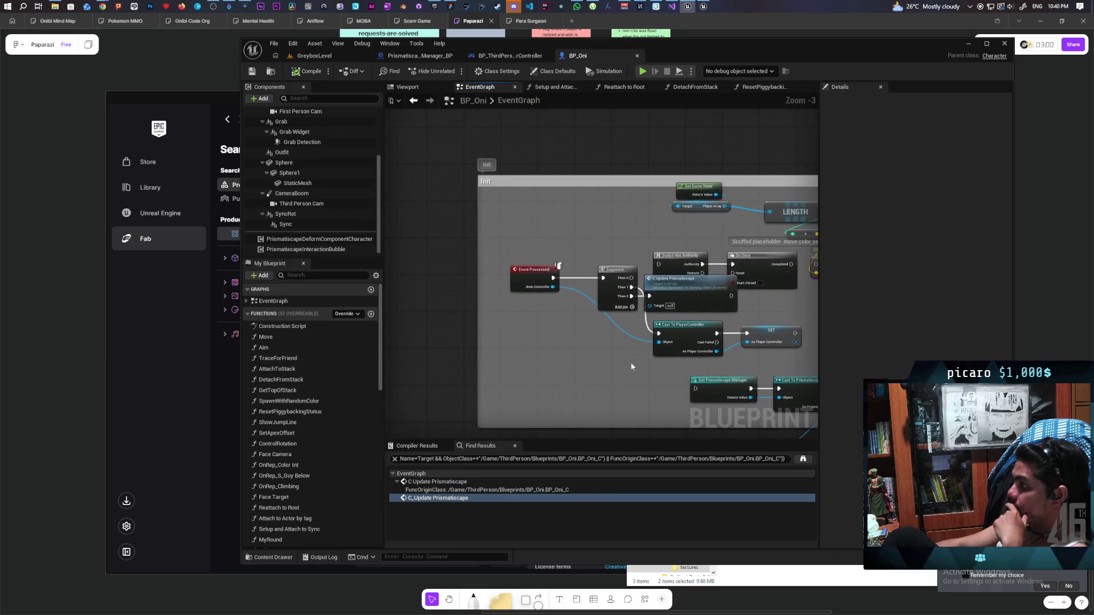
{"action": "left_click_drag", "start_coordinate": [524, 302], "coordinate": [429, 275]}
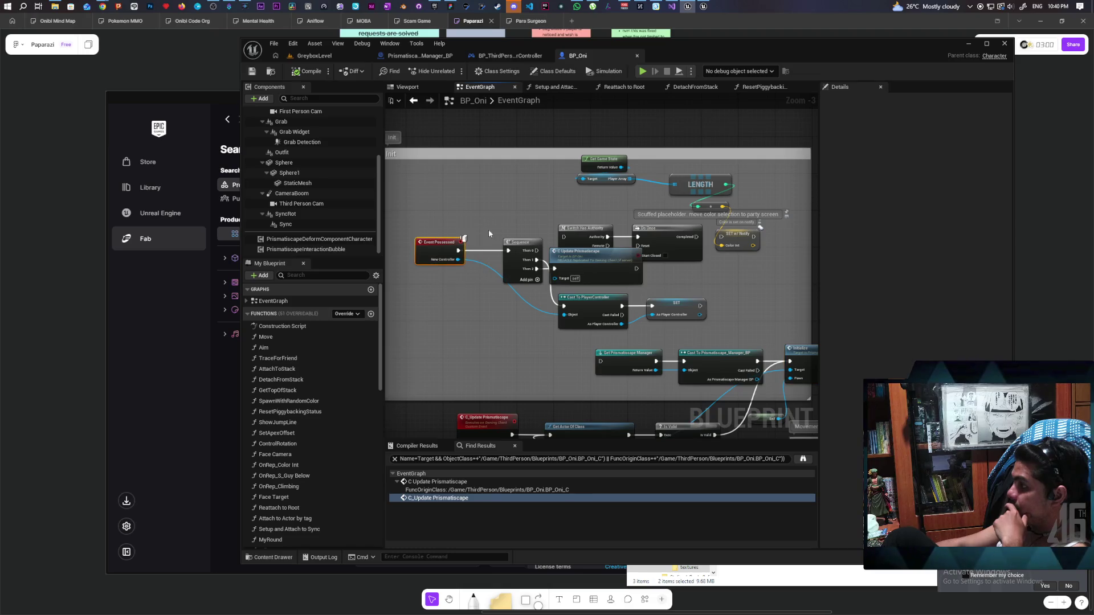
{"action": "scroll", "coordinate": [507, 295], "scroll_direction": "up", "scroll_amount": 3}
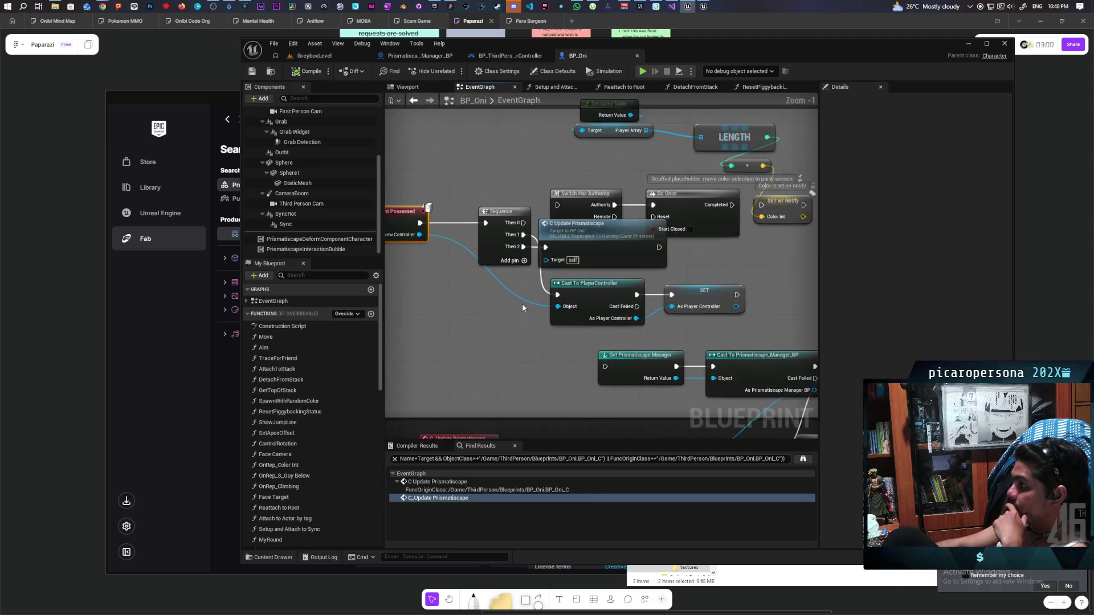
{"action": "mouse_move", "coordinate": [611, 237]}
{"action": "left_mouse_down"}
{"action": "mouse_move", "coordinate": [616, 247]}
{"action": "mouse_move", "coordinate": [617, 230]}
{"action": "left_mouse_up"}
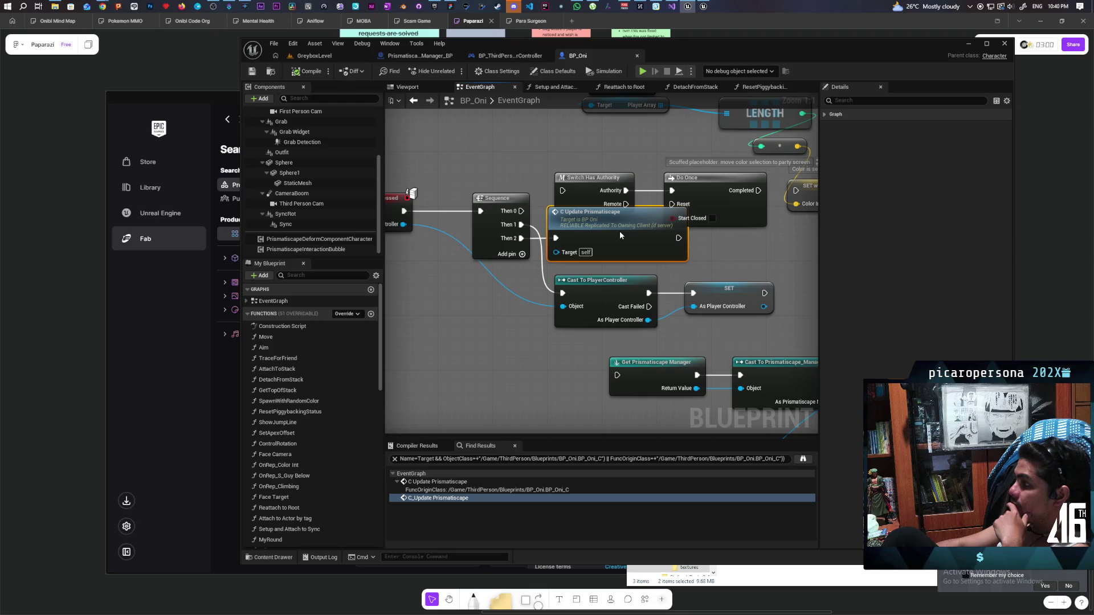
{"action": "double_click", "coordinate": [620, 231]}
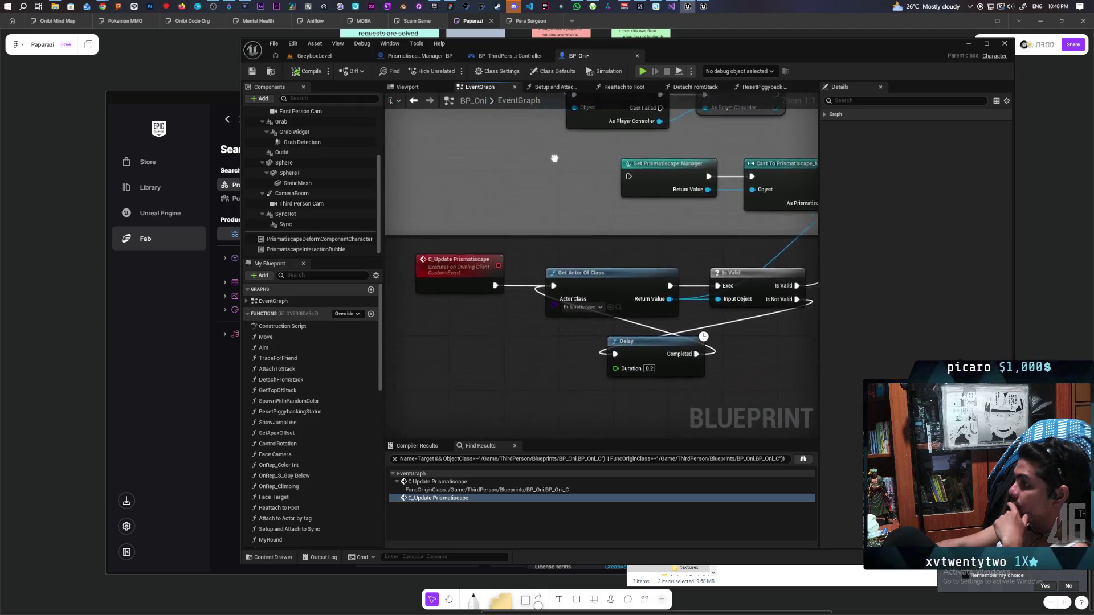
{"action": "mouse_move", "coordinate": [591, 341]}
{"action": "left_mouse_down"}
{"action": "mouse_move", "coordinate": [457, 312]}
{"action": "mouse_move", "coordinate": [650, 307]}
{"action": "mouse_move", "coordinate": [567, 420]}
{"action": "mouse_move", "coordinate": [704, 347]}
{"action": "left_mouse_up"}
{"action": "left_click_drag", "start_coordinate": [592, 268], "coordinate": [532, 269]}
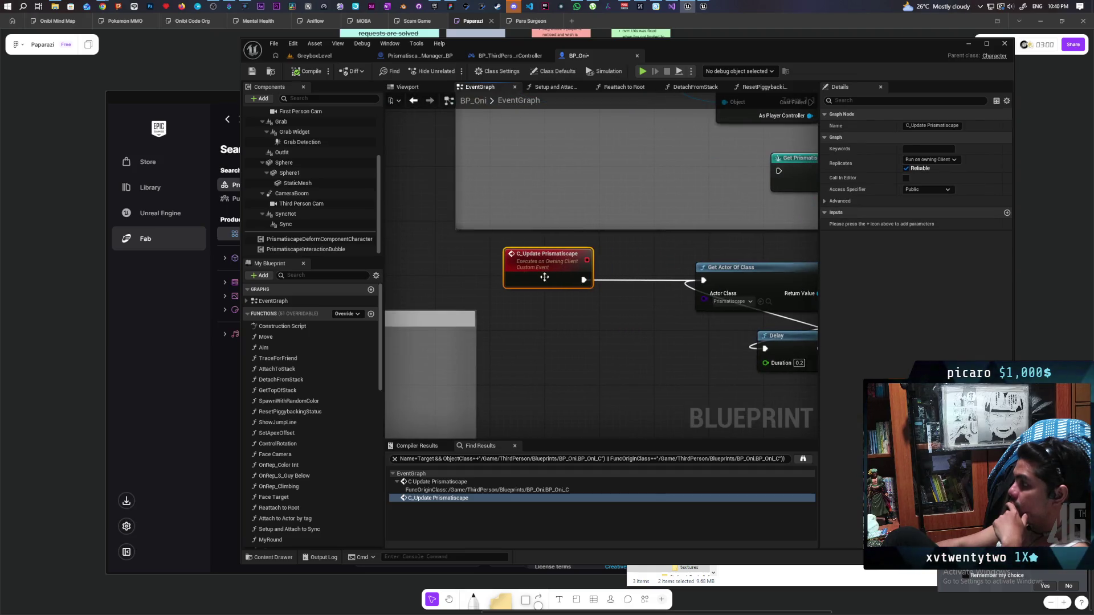
Add a Switch Has Authority node beside the C_Update Prismatiscape event in BP_Oni
{"action": "right_click", "coordinate": [586, 320]}
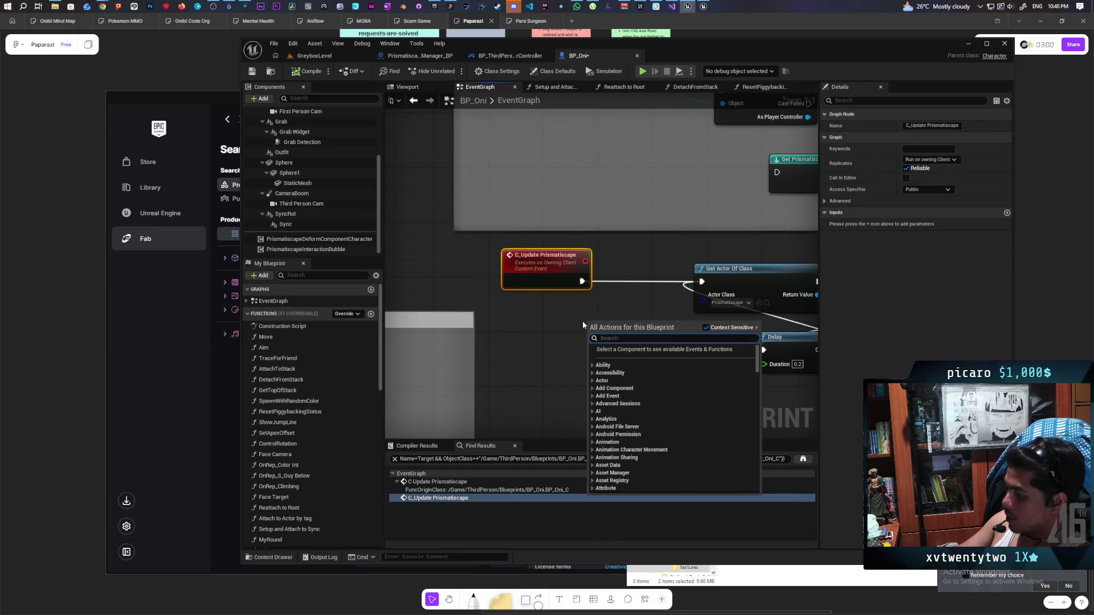
{"action": "type", "text": "has autho"}
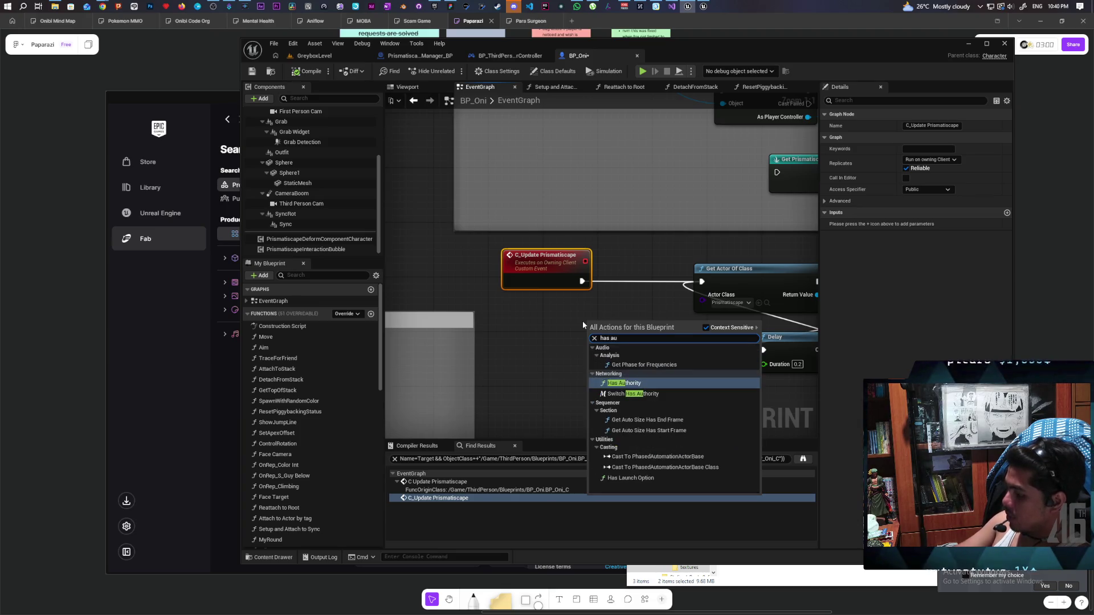
{"action": "key", "text": "Down"}
{"action": "key", "text": "Return"}
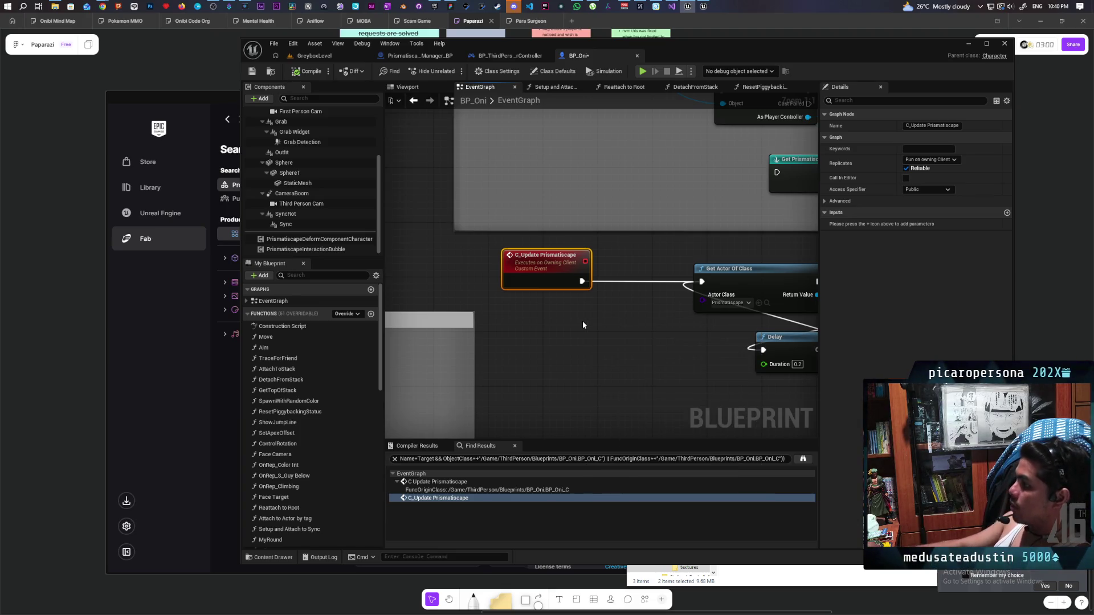
{"action": "left_click_drag", "start_coordinate": [529, 275], "coordinate": [480, 274]}
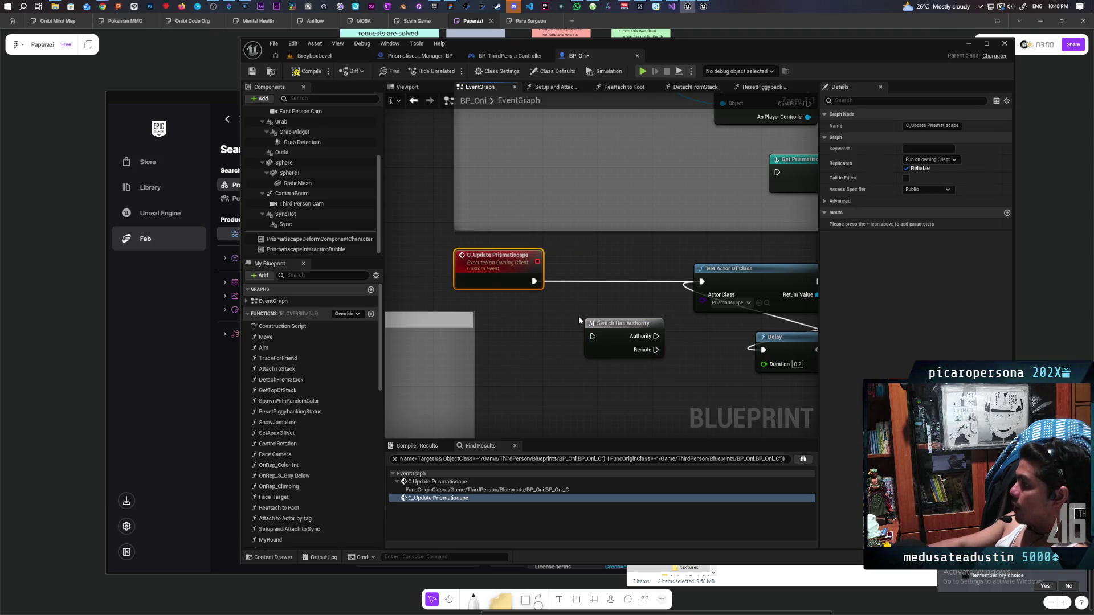
{"action": "left_click_drag", "start_coordinate": [605, 333], "coordinate": [584, 271]}
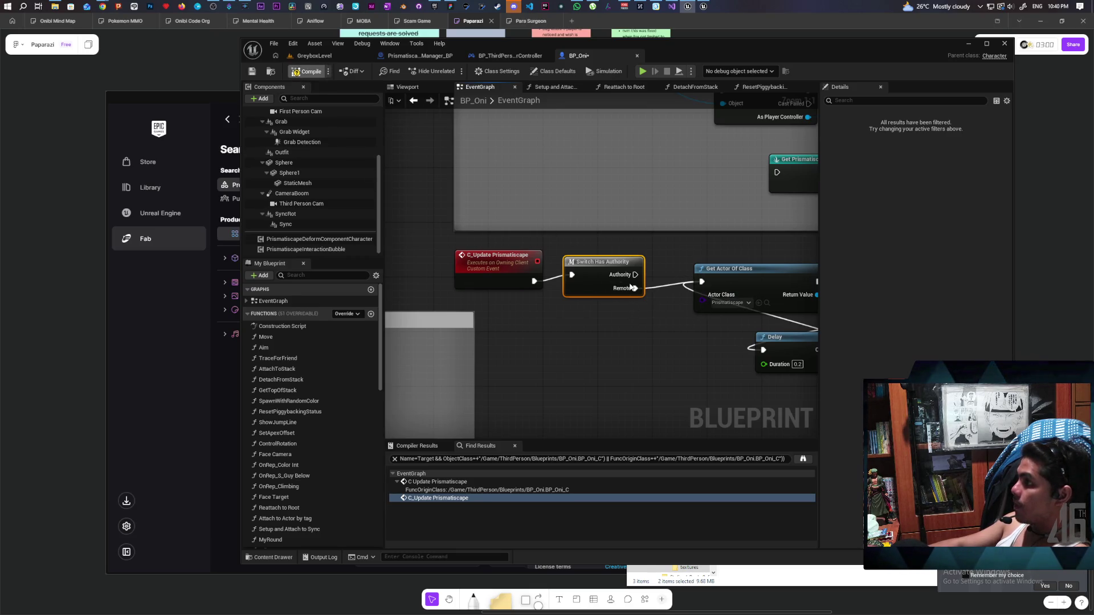
Compile and save BP_Oni, then start a play test in the level
{"action": "key", "text": "ctrl+s"}
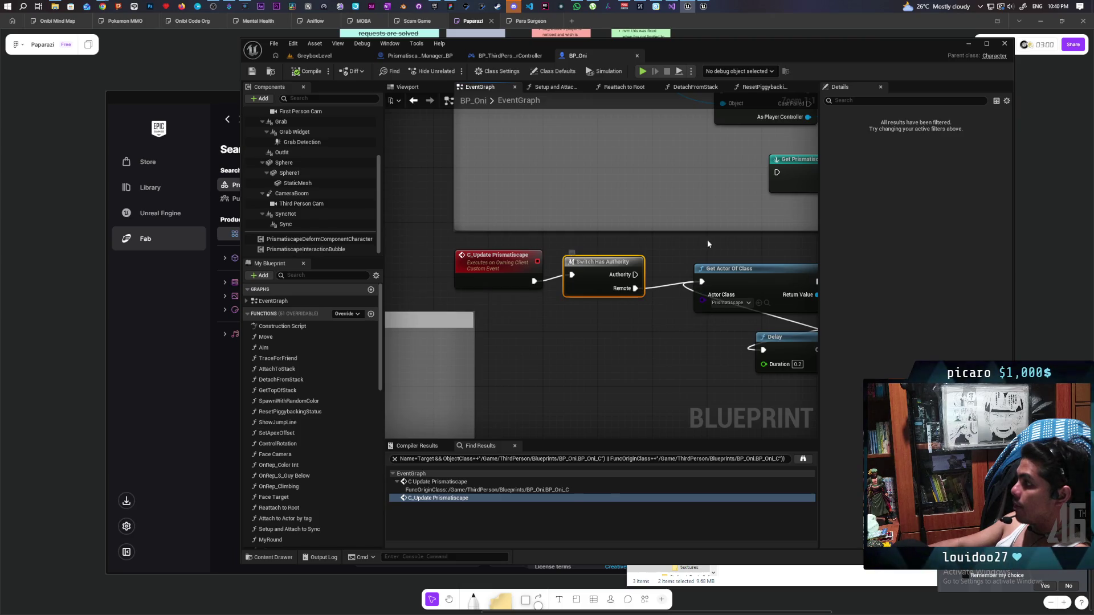
{"action": "left_click", "coordinate": [317, 57]}
{"action": "left_click", "coordinate": [464, 66]}
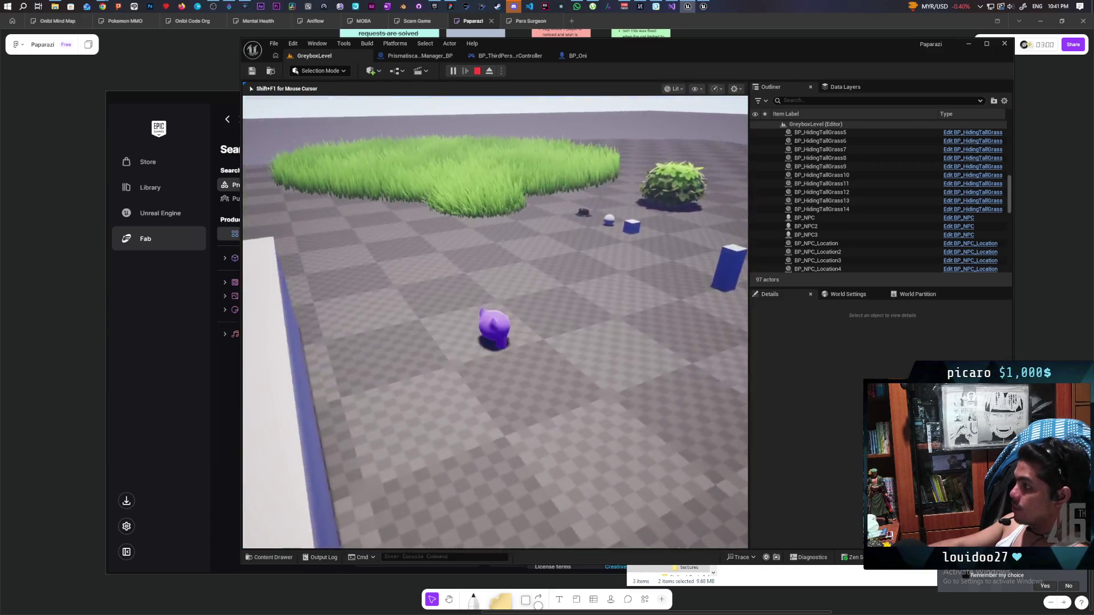
Walk the character into and out of the tall grass, then end the play session
{"action": "key", "text": "w"}
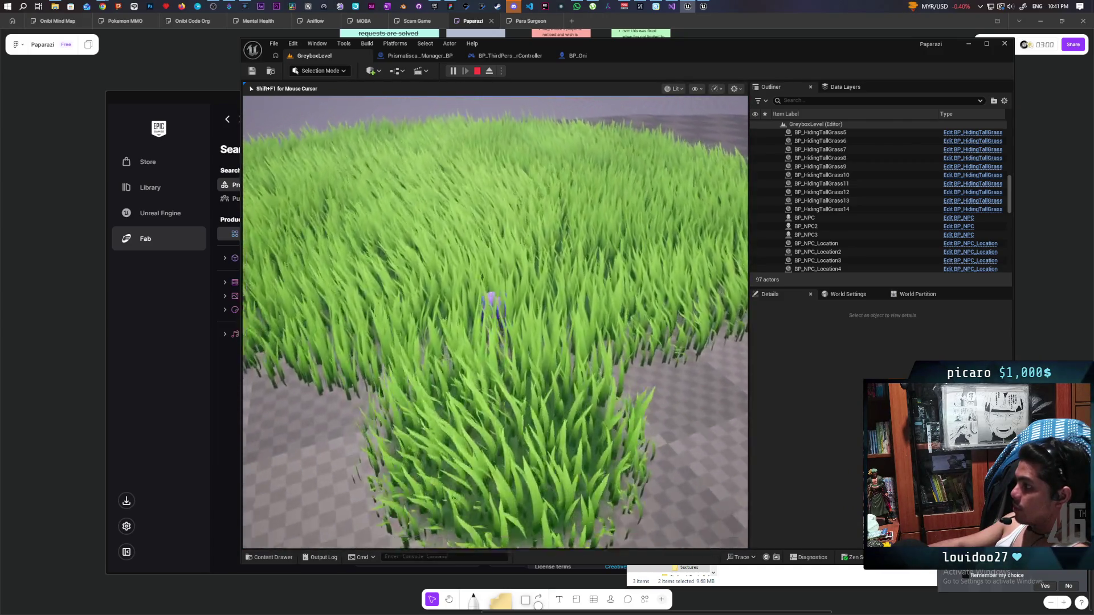
{"action": "key", "text": "w"}
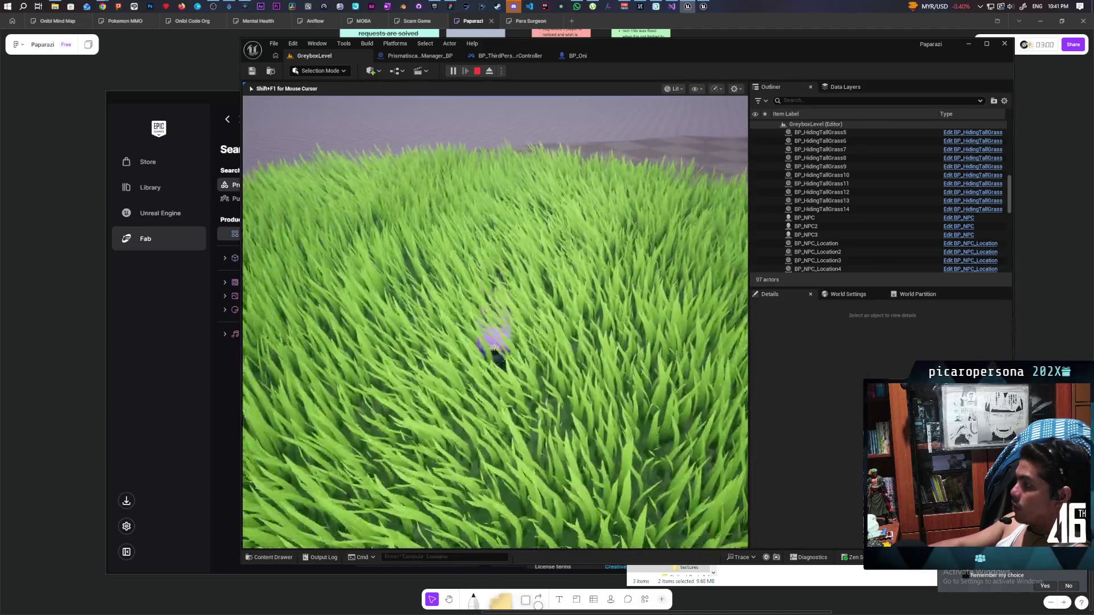
{"action": "key", "text": "w"}
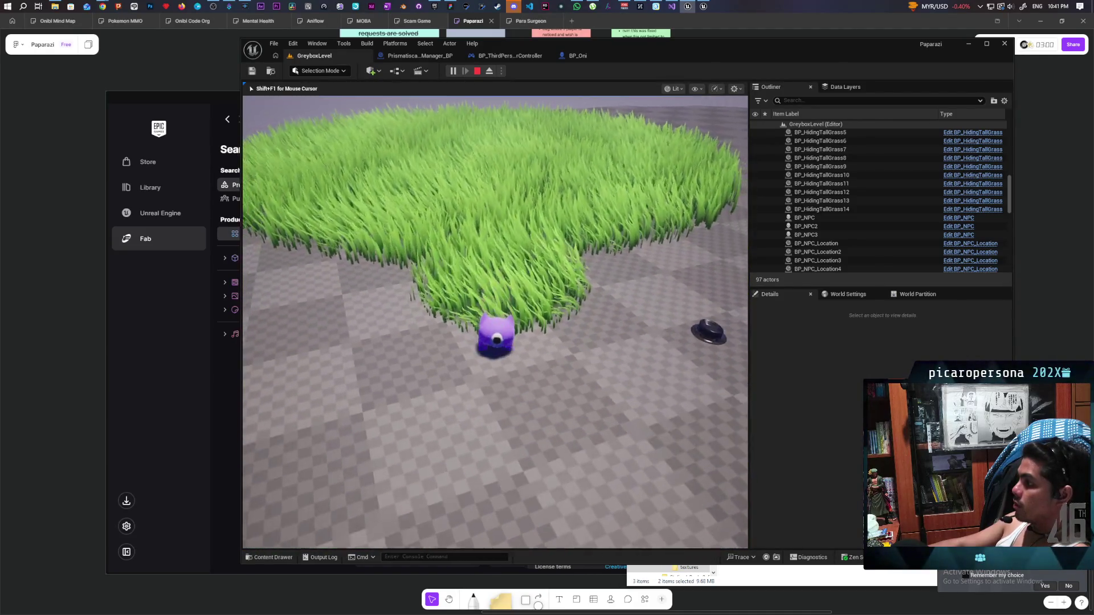
{"action": "key", "text": "s"}
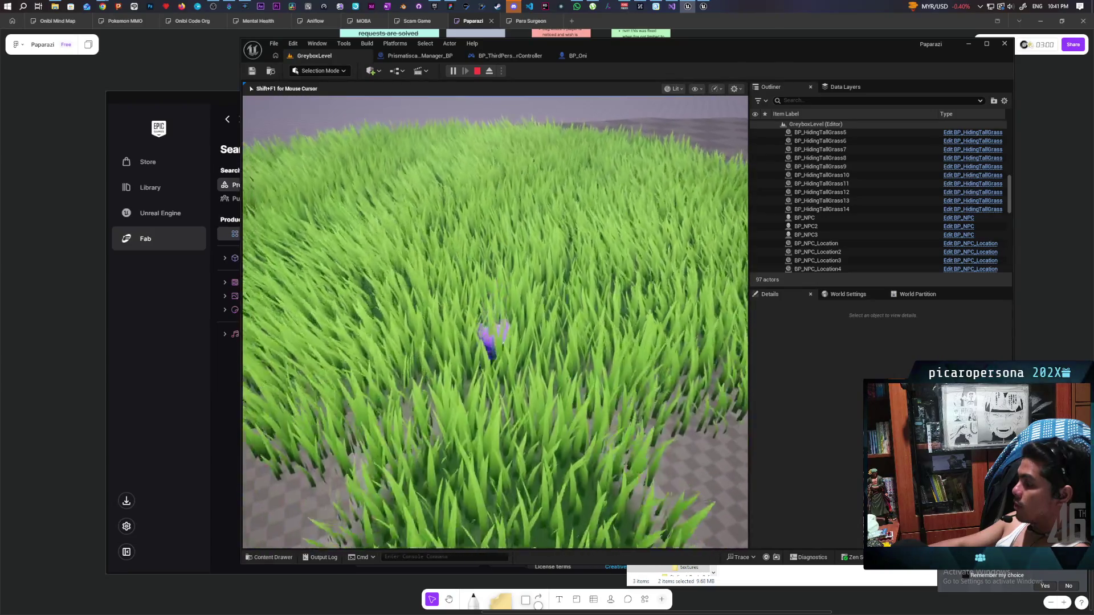
{"action": "key", "text": "w"}
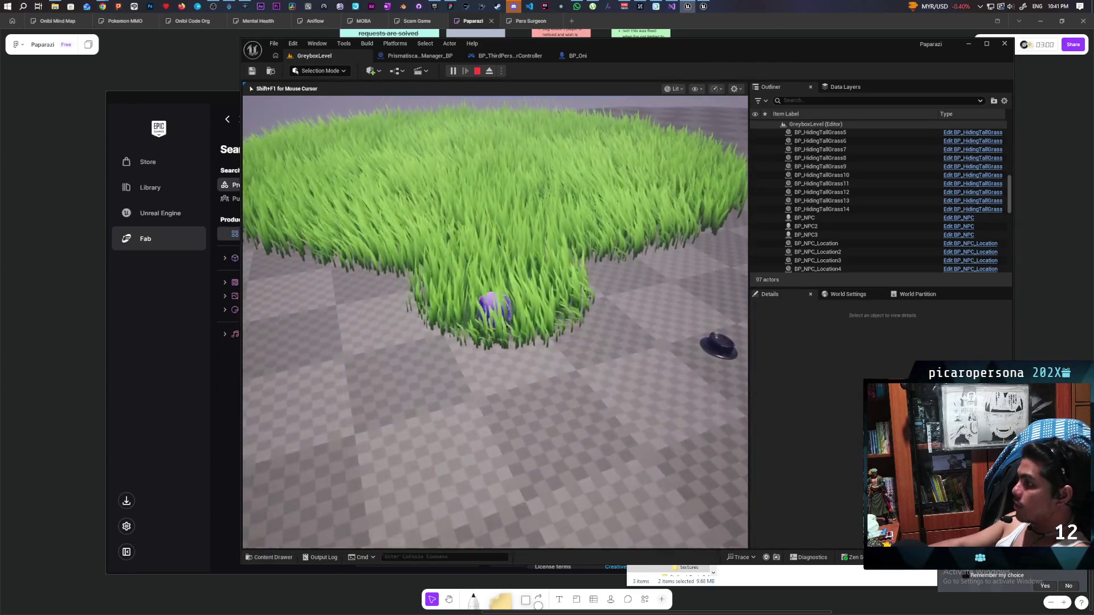
{"action": "key", "text": "s"}
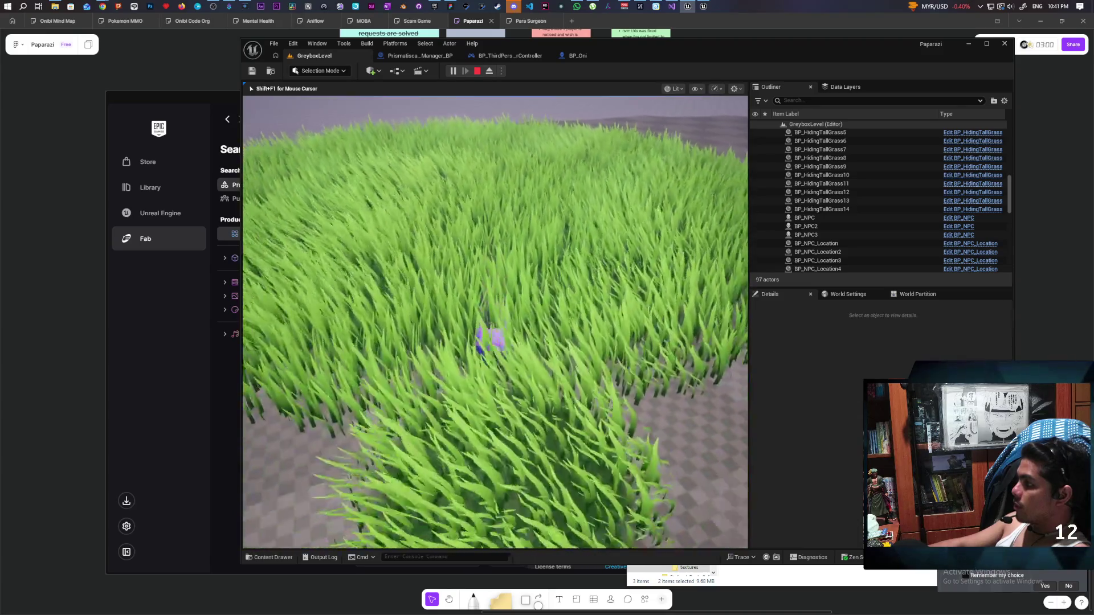
{"action": "key", "text": "w"}
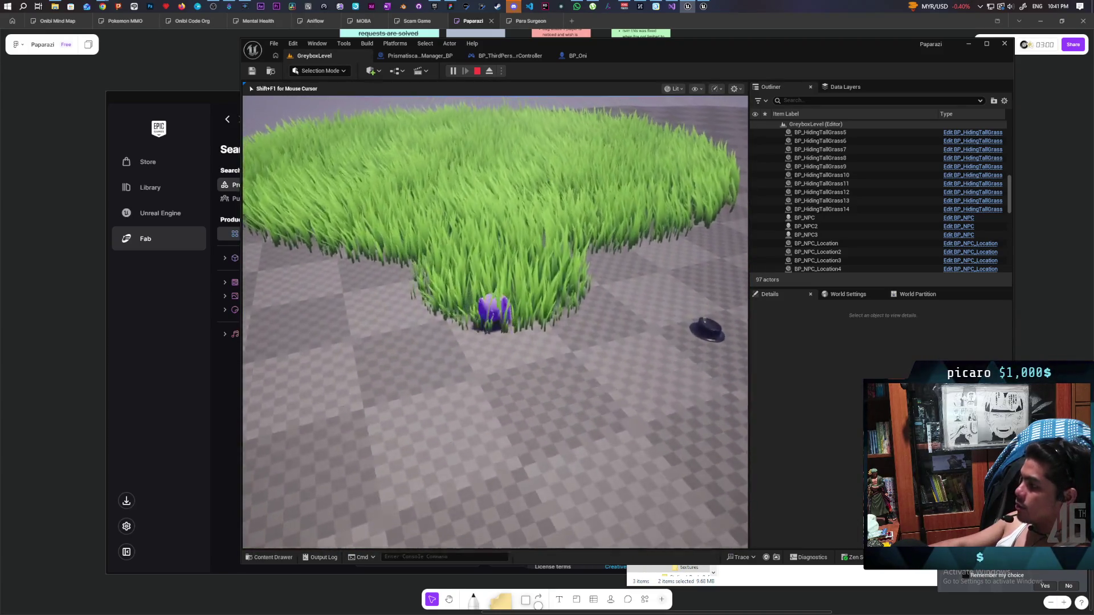
{"action": "key", "text": "Escape"}
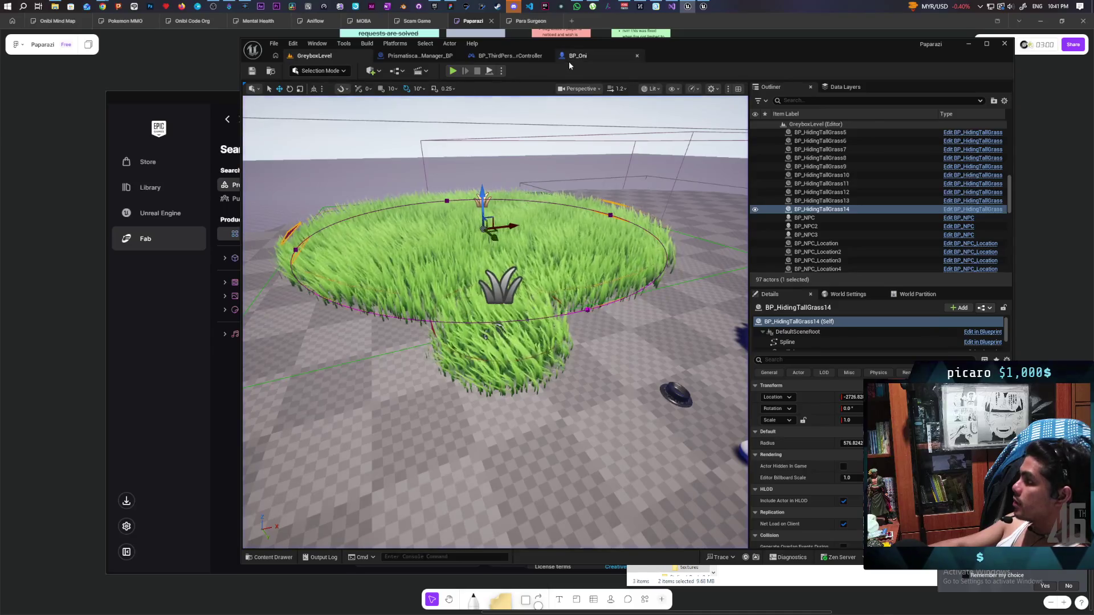
In BP_Oni, connect C_Update Prismatiscape directly to Get Actor Of Class and move Switch Has Authority down
{"action": "left_click", "coordinate": [573, 56]}
{"action": "left_click_drag", "start_coordinate": [481, 271], "coordinate": [649, 272]}
{"action": "left_click_drag", "start_coordinate": [548, 274], "coordinate": [547, 316]}
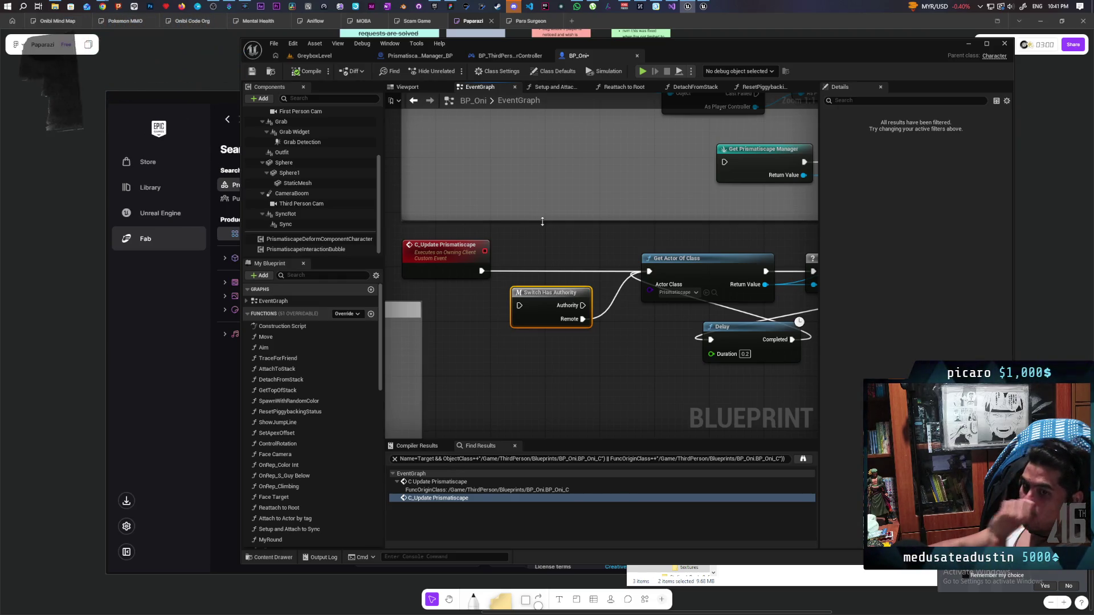
Compare the blueprint graphs, then drag Switch Has Authority back in line after C_Update Prismatiscape in BP_Oni
{"action": "left_click", "coordinate": [426, 57]}
{"action": "left_click", "coordinate": [509, 56]}
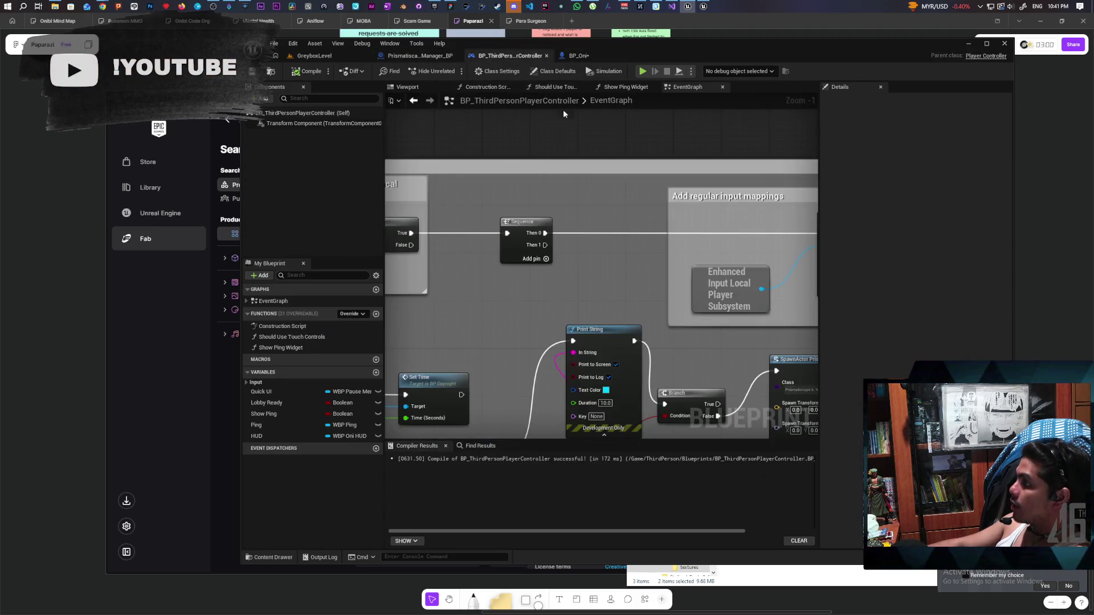
{"action": "left_click", "coordinate": [578, 55]}
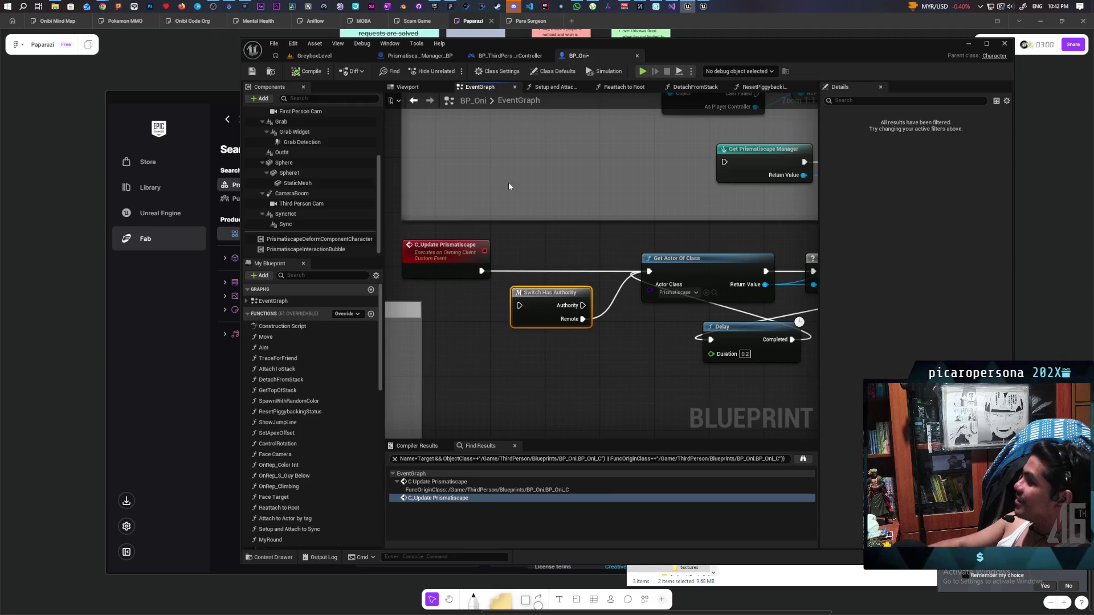
{"action": "left_click", "coordinate": [539, 56]}
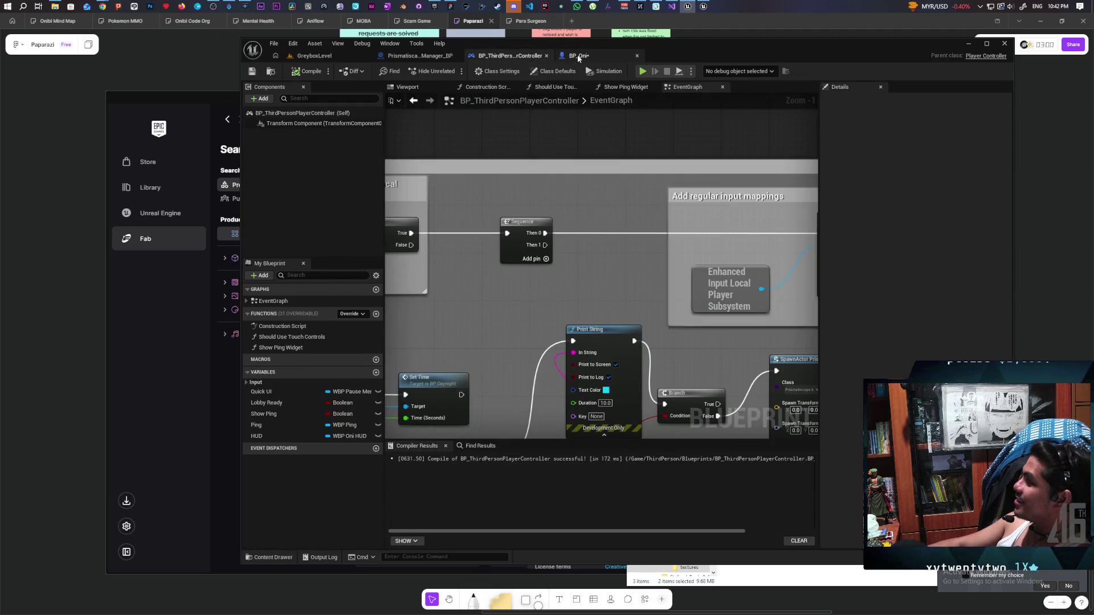
{"action": "left_click", "coordinate": [570, 56]}
{"action": "left_click", "coordinate": [450, 56]}
{"action": "left_click", "coordinate": [504, 56]}
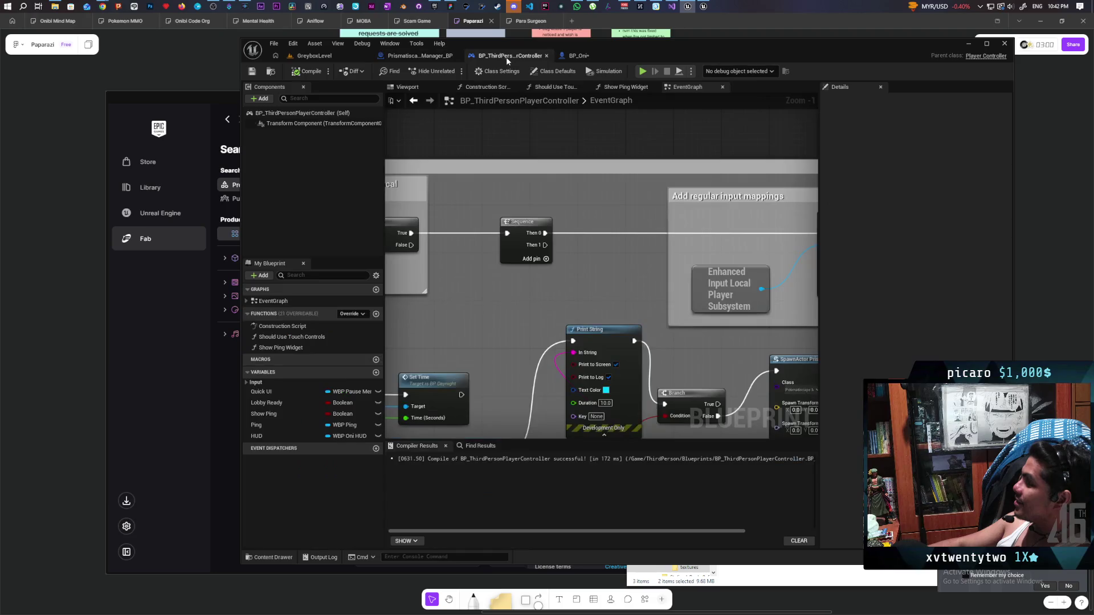
{"action": "left_click", "coordinate": [581, 55]}
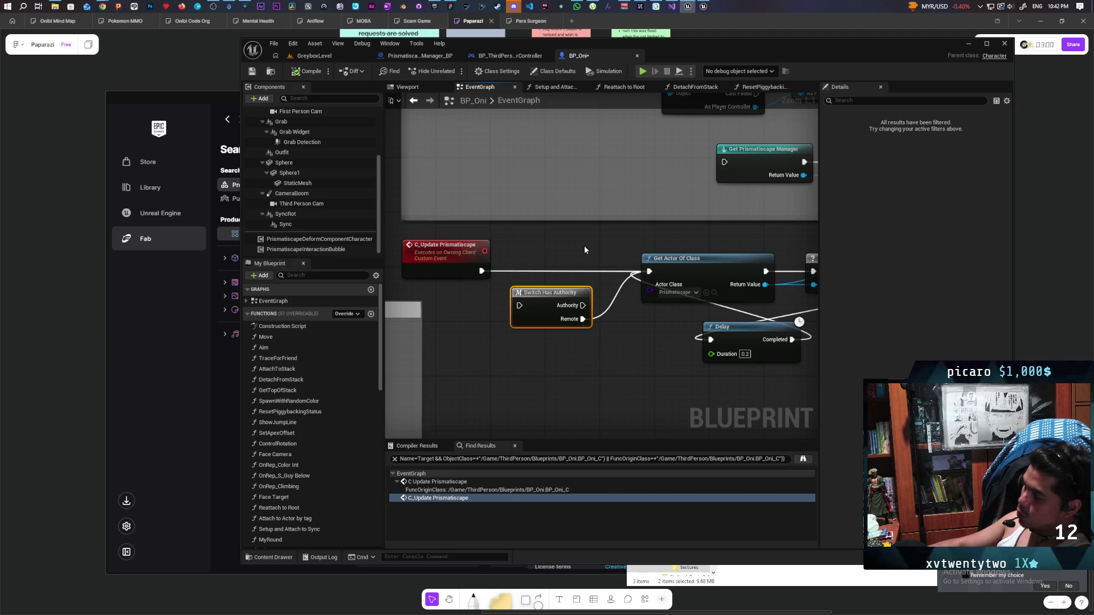
{"action": "left_click_drag", "start_coordinate": [525, 307], "coordinate": [518, 272]}
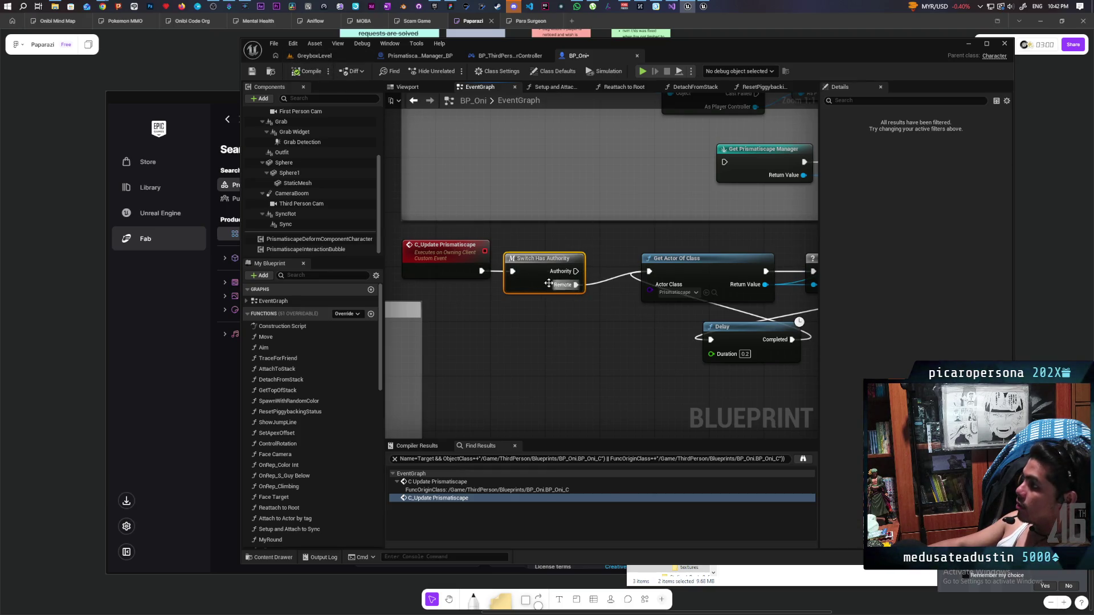
{"action": "left_click", "coordinate": [433, 55]}
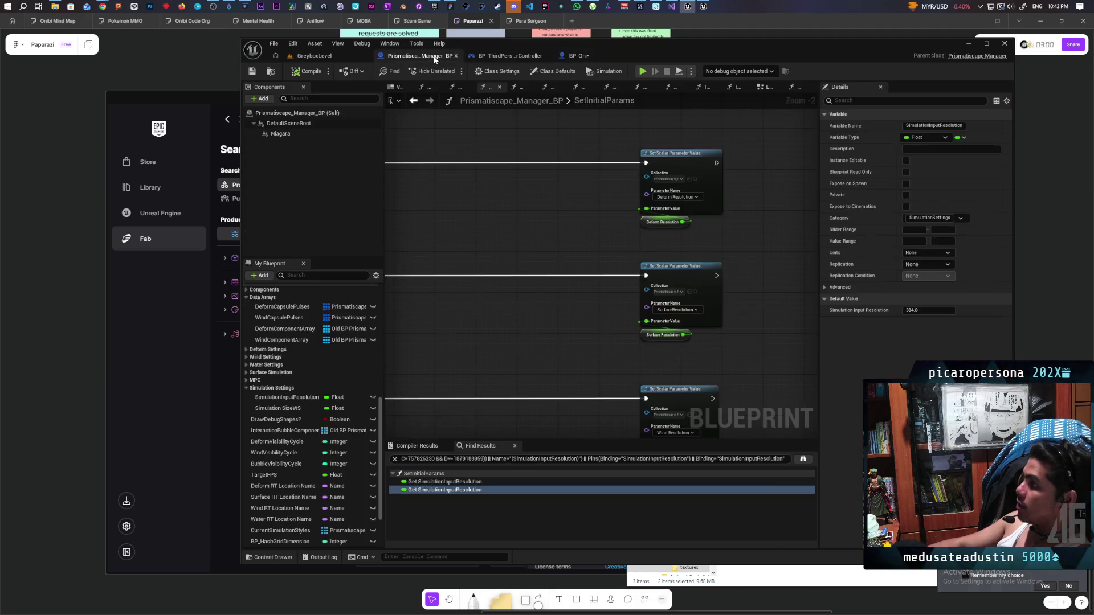
Connect the manager's Event BeginPlay to Print String and place BeginPlay to its left
{"action": "left_click", "coordinate": [765, 87]}
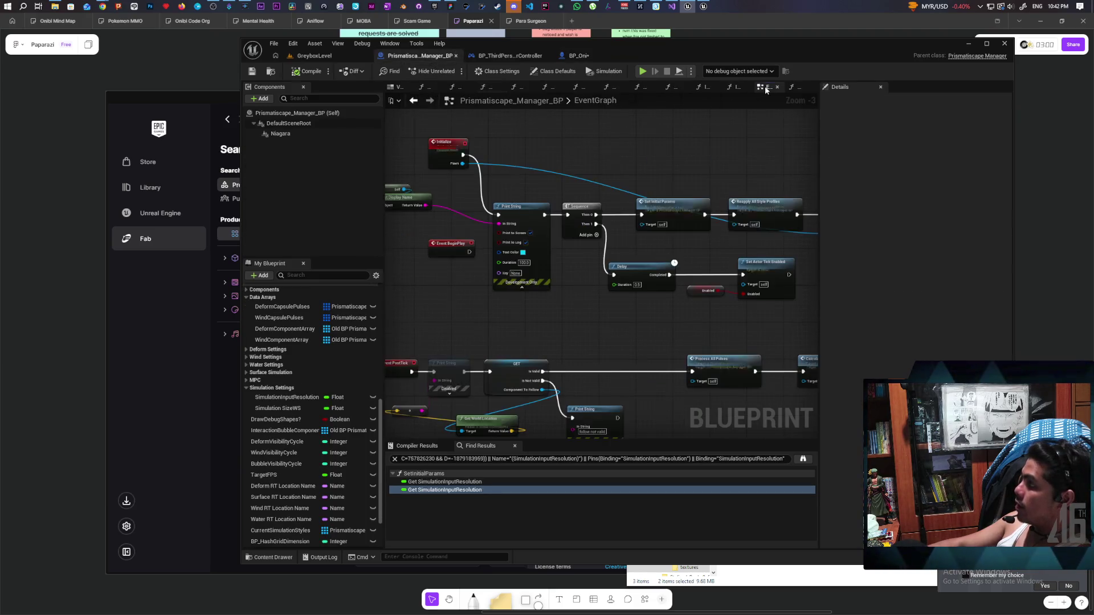
{"action": "scroll", "coordinate": [641, 204], "scroll_direction": "up", "scroll_amount": 3}
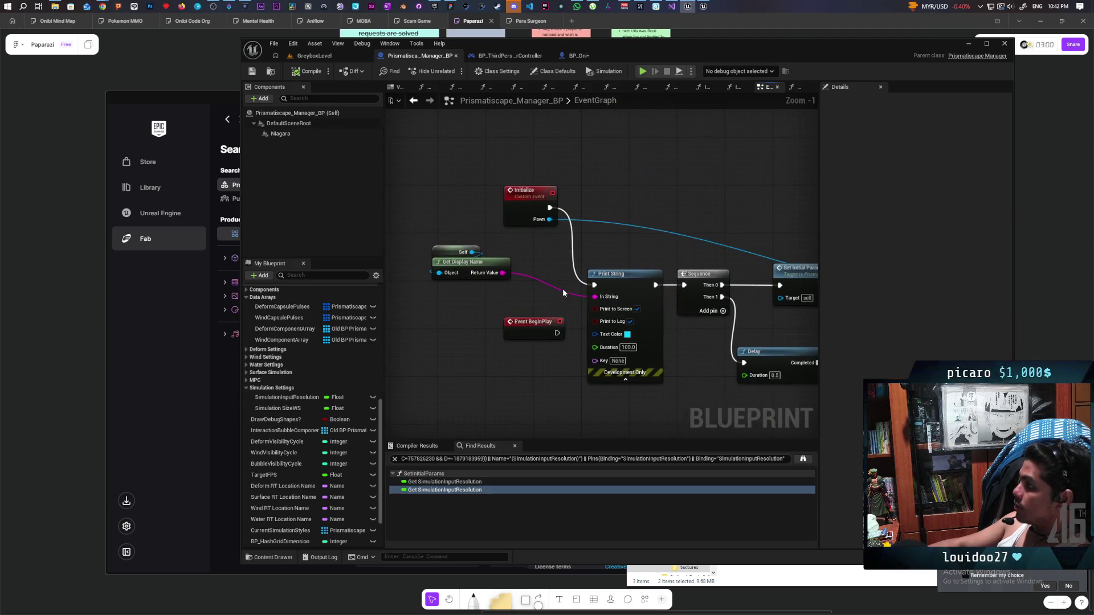
{"action": "left_click_drag", "start_coordinate": [556, 333], "coordinate": [594, 284]}
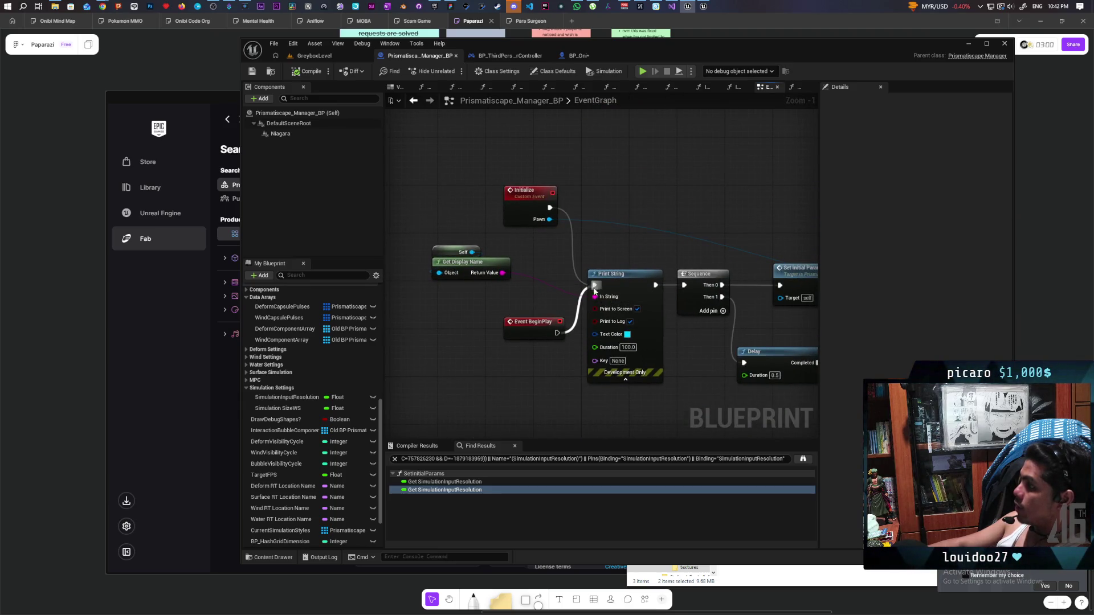
{"action": "left_click_drag", "start_coordinate": [540, 330], "coordinate": [432, 322]}
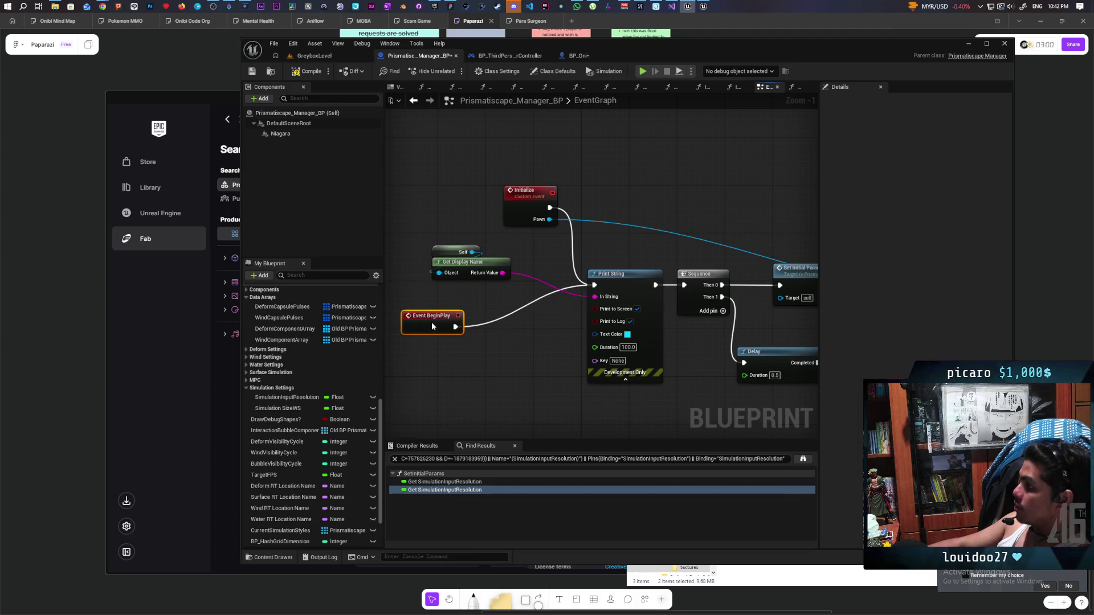
Insert Switch Has Authority so its Authority output drives Print String, then play-test
{"action": "right_click", "coordinate": [483, 342]}
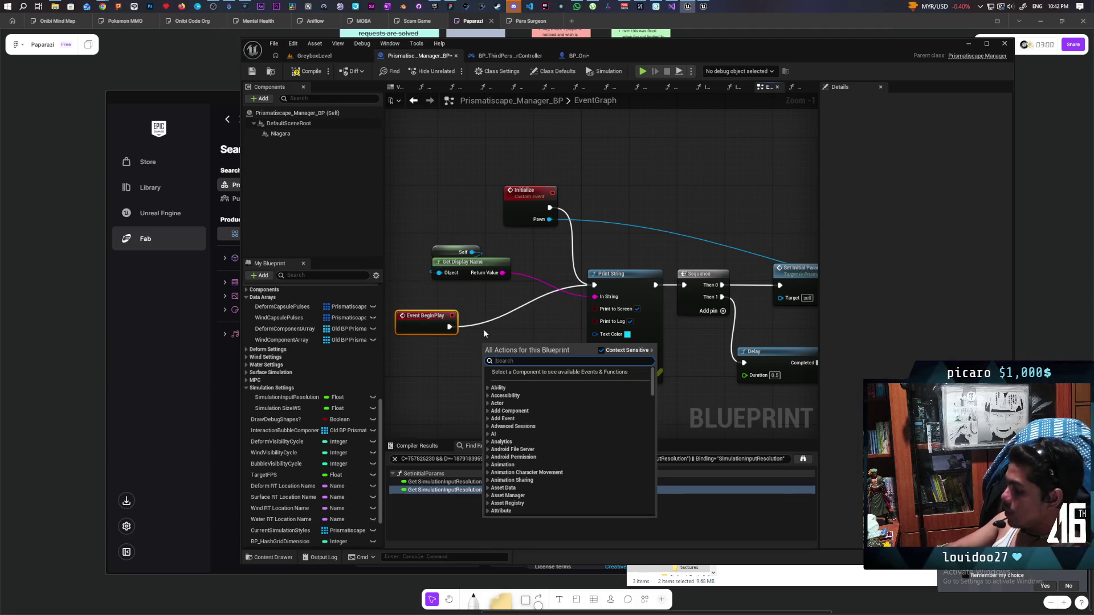
{"action": "type", "text": "has authori"}
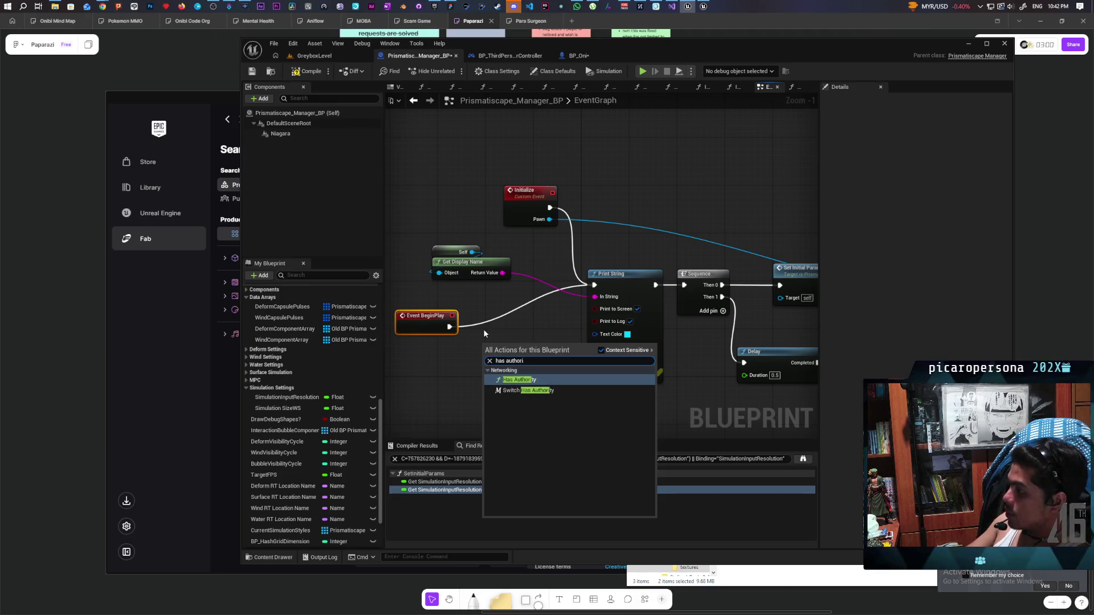
{"action": "key", "text": "Down"}
{"action": "key", "text": "Return"}
{"action": "mouse_move", "coordinate": [449, 327]}
{"action": "left_mouse_down"}
{"action": "mouse_move", "coordinate": [486, 357]}
{"action": "mouse_move", "coordinate": [596, 286]}
{"action": "left_mouse_up"}
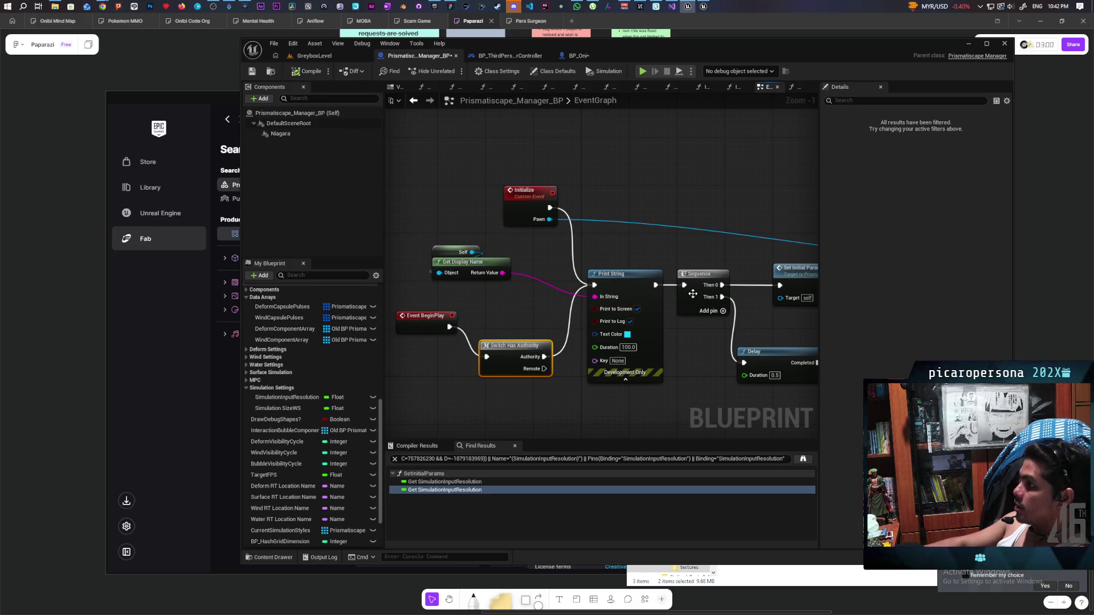
{"action": "left_click", "coordinate": [314, 56]}
{"action": "left_click", "coordinate": [453, 71]}
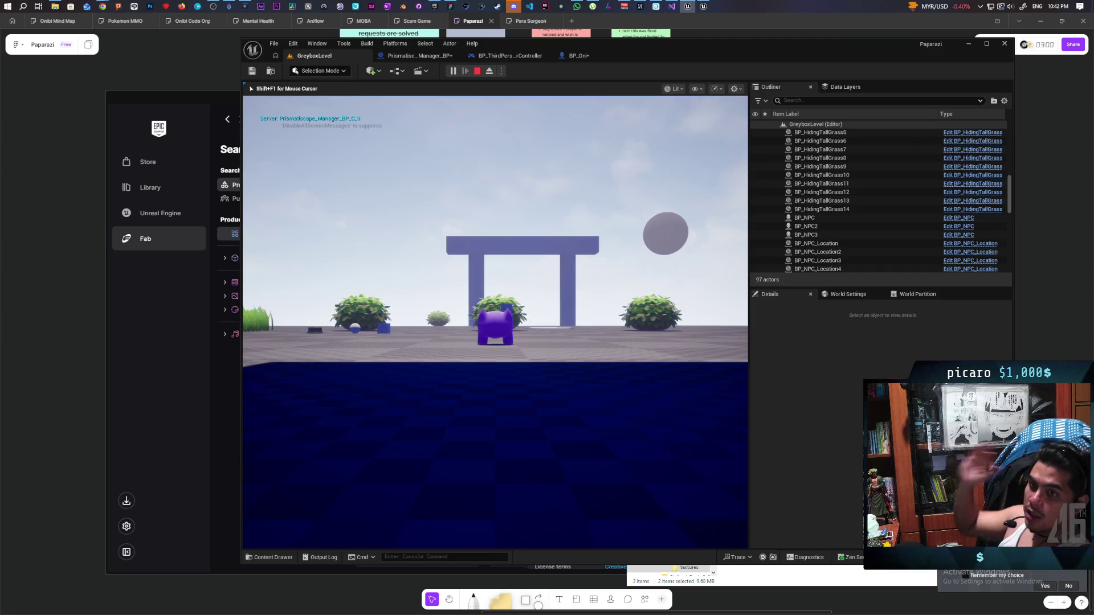
Walk the character in and out of the tall grass from a high camera view
{"action": "key", "text": "e"}
{"action": "key", "text": "w"}
{"action": "key", "text": "w"}
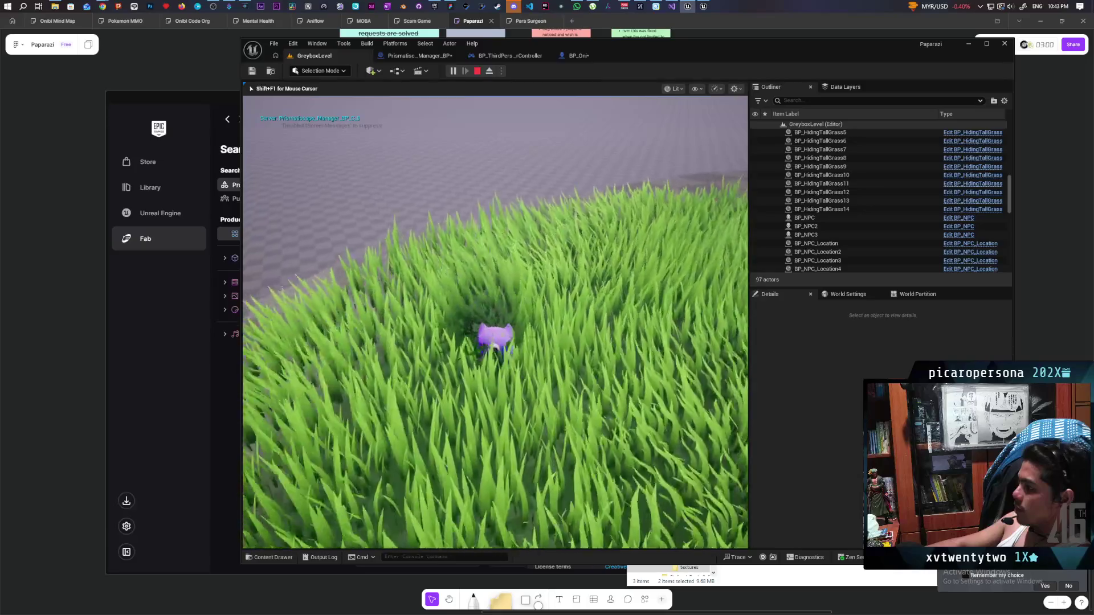
{"action": "key", "text": "d"}
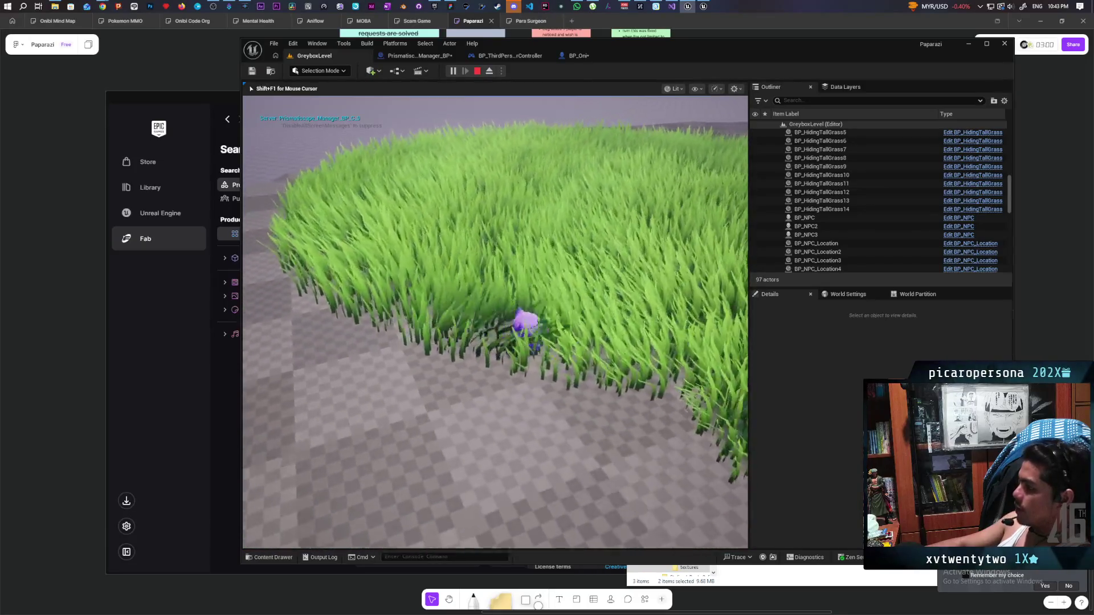
{"action": "key", "text": "w"}
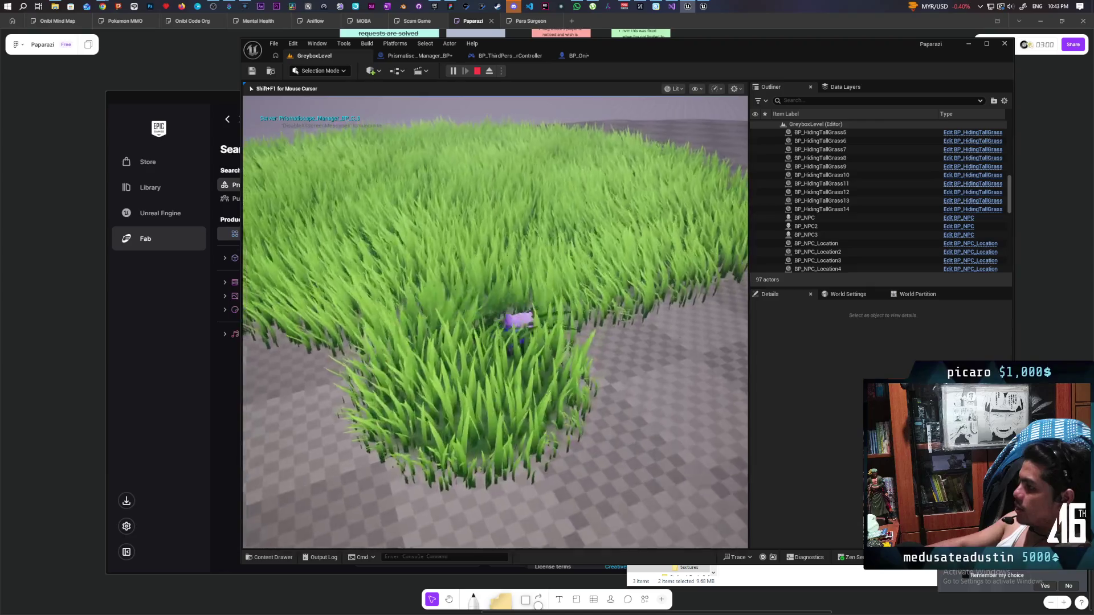
{"action": "key", "text": "w"}
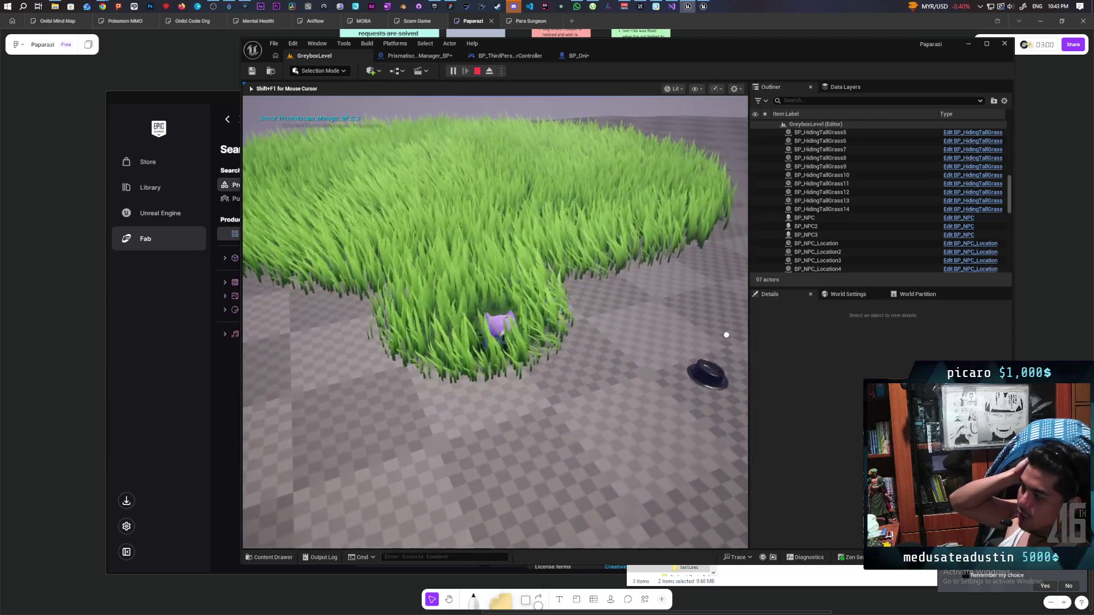
{"action": "key", "text": "w"}
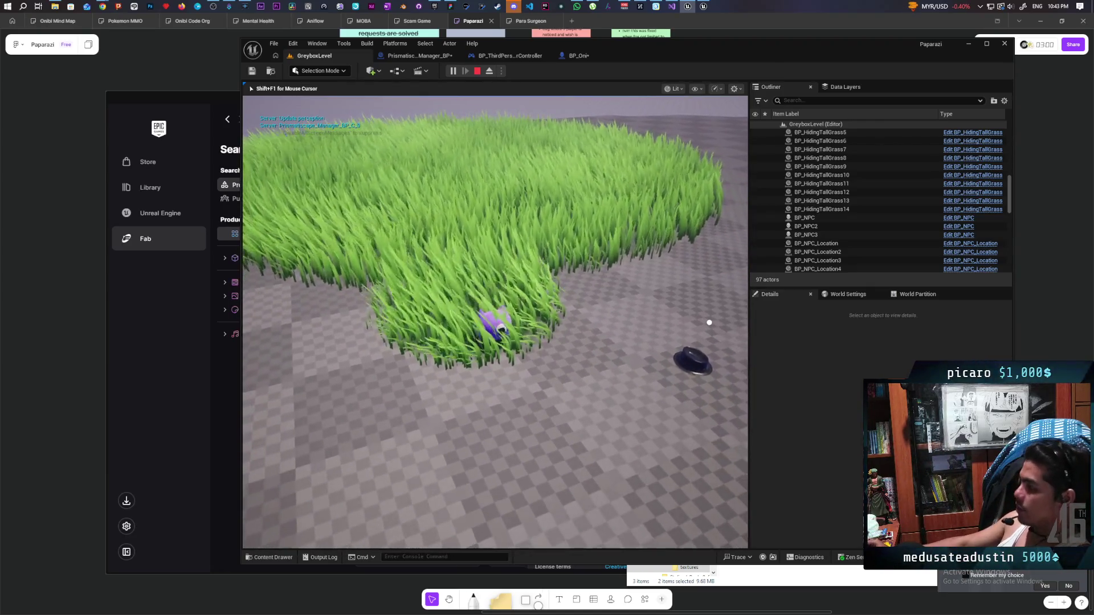
Stop the play session, select the tall grass patch, and bring up the play mode options
{"action": "key", "text": "Escape"}
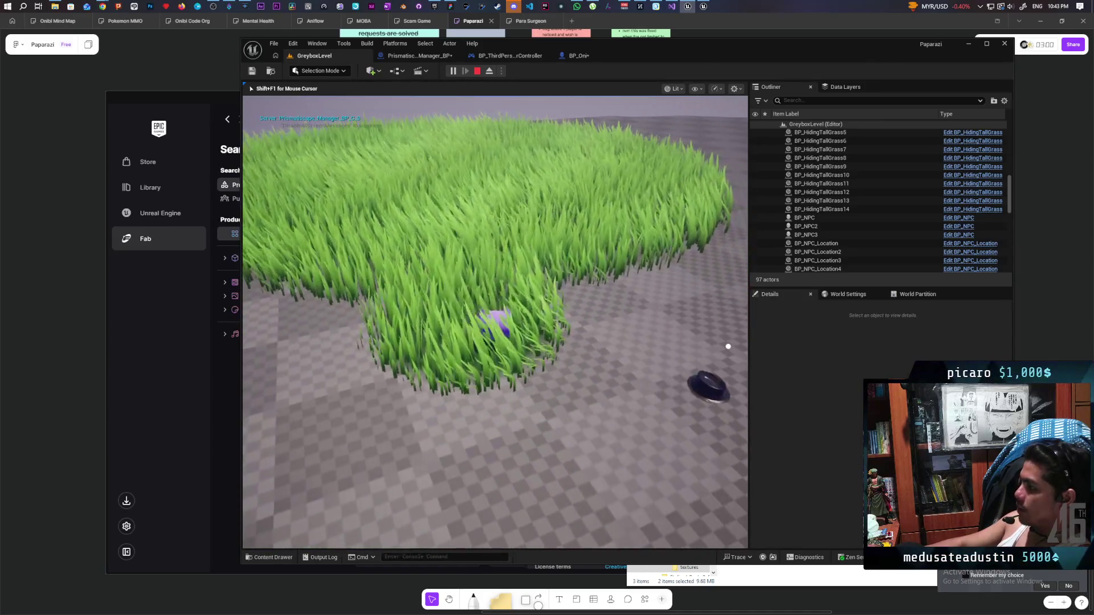
{"action": "left_click", "coordinate": [369, 131]}
{"action": "left_click", "coordinate": [502, 72]}
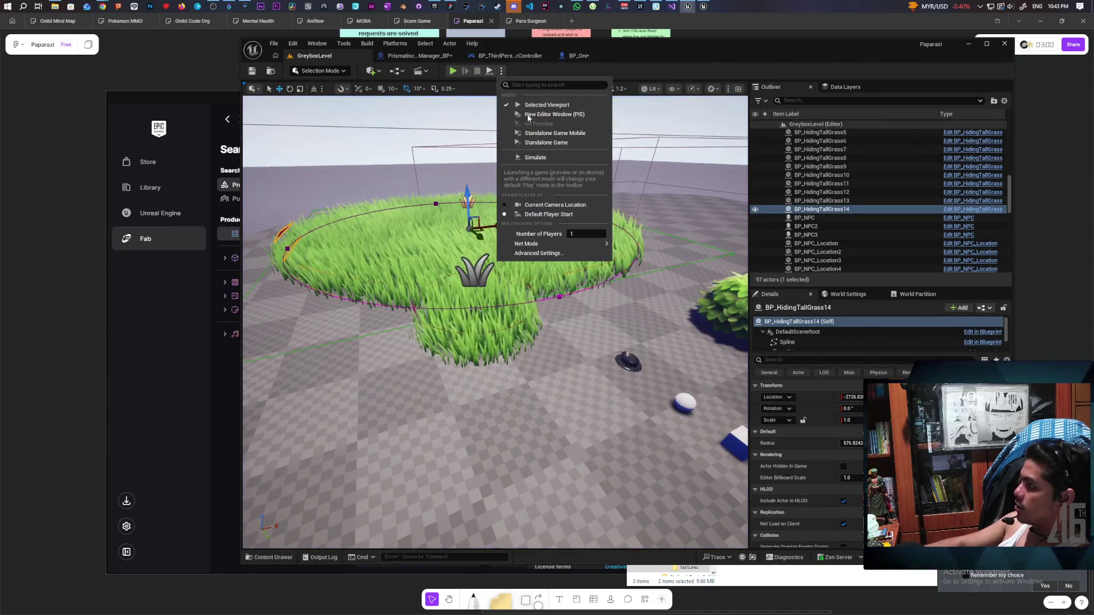
Start PIE with a client window and walk the client cat into the grass, out, and back in
{"action": "left_click", "coordinate": [614, 72]}
{"action": "key", "text": "alt+p"}
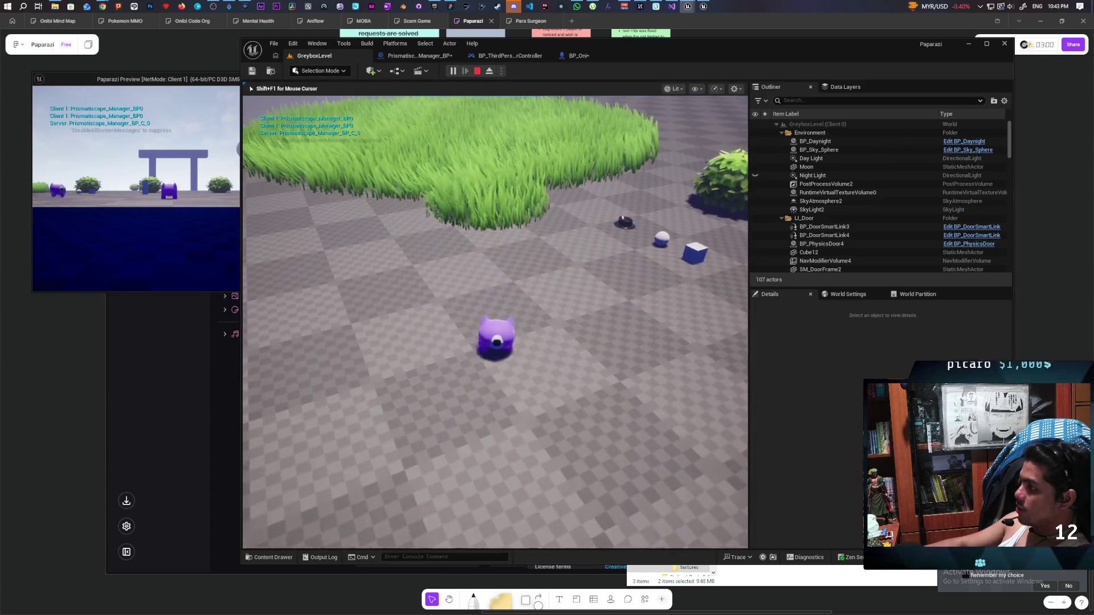
{"action": "key", "text": "alt+Tab"}
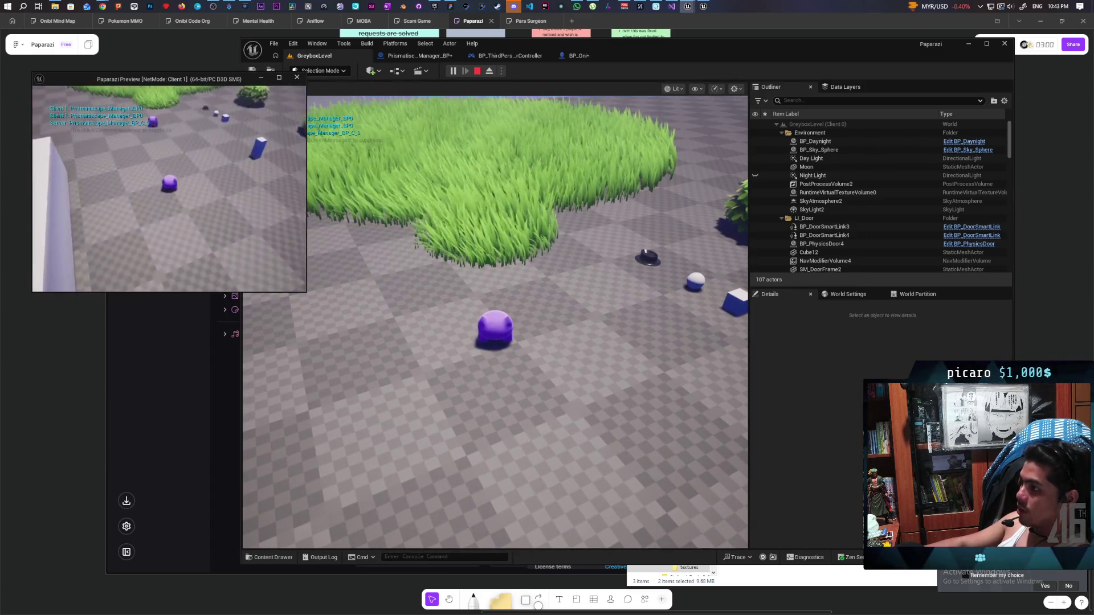
{"action": "key", "text": "w"}
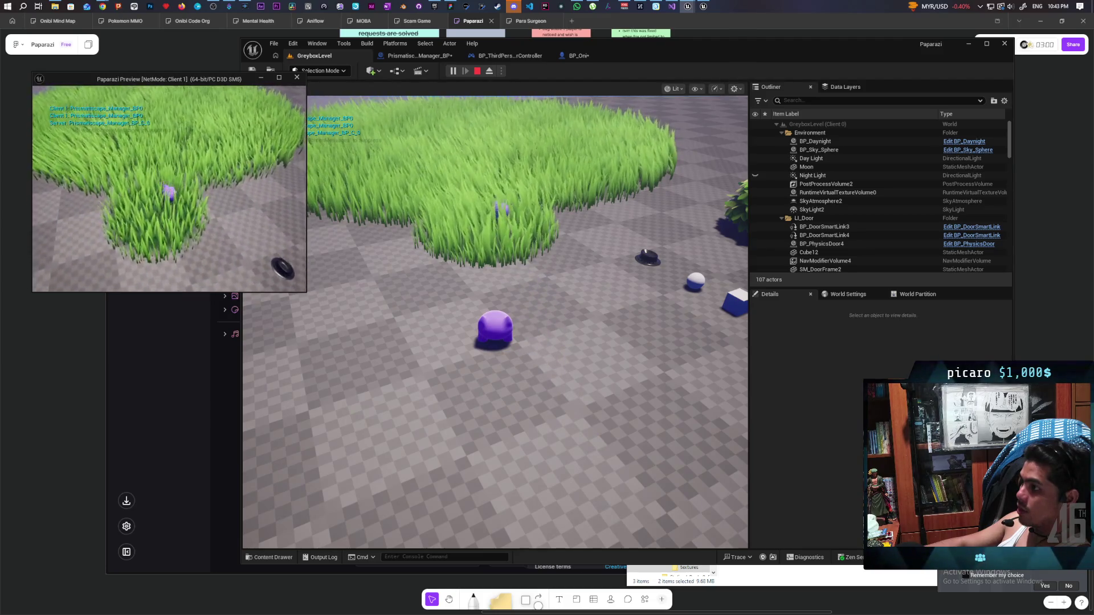
{"action": "key", "text": "s"}
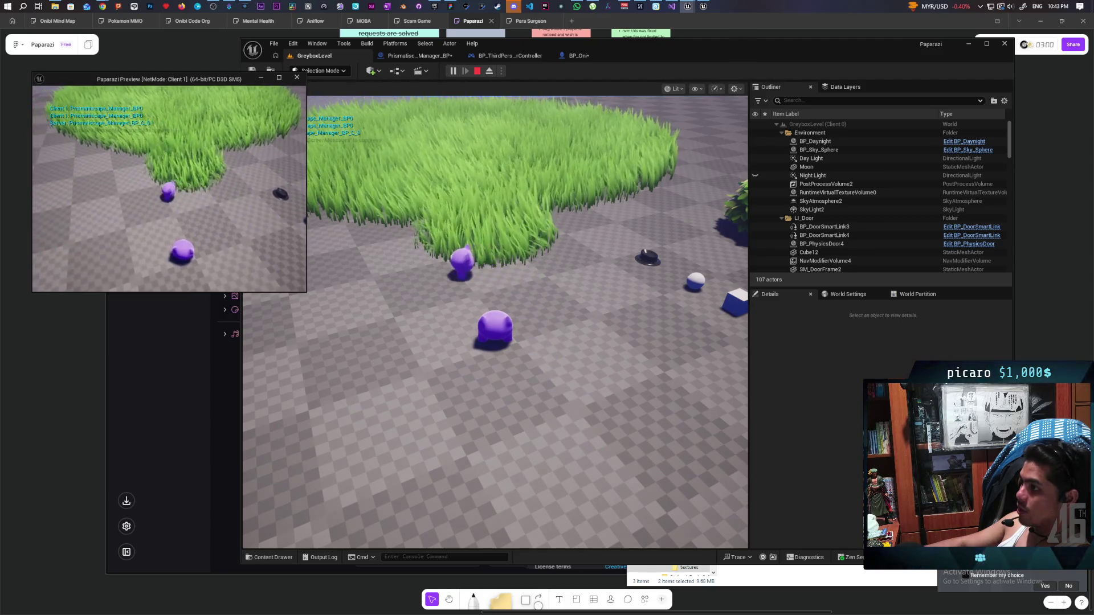
{"action": "key", "text": "w"}
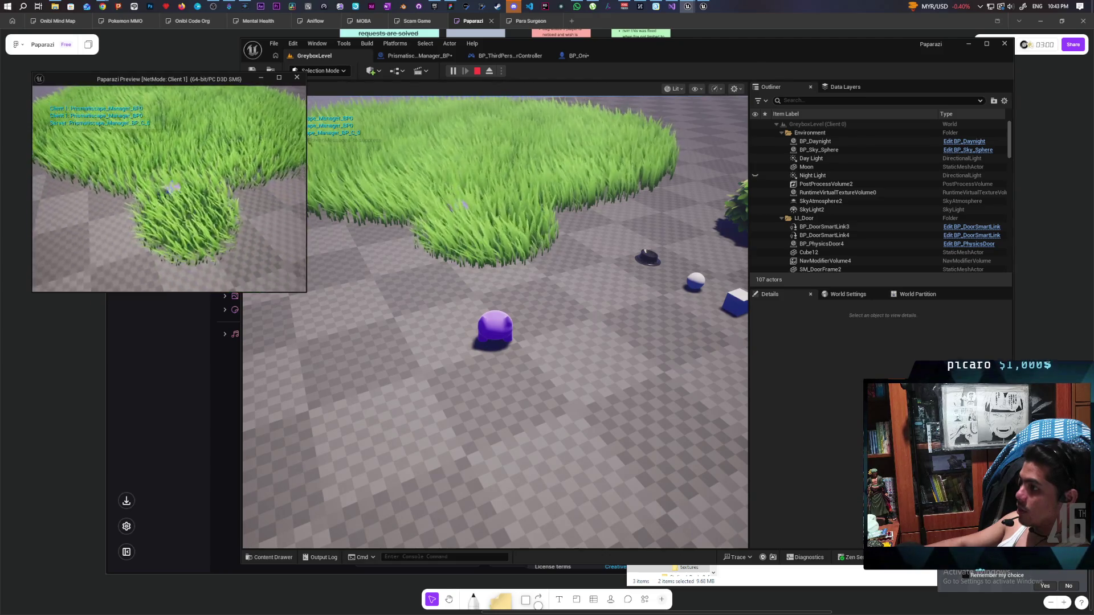
{"action": "key", "text": "alt+Tab"}
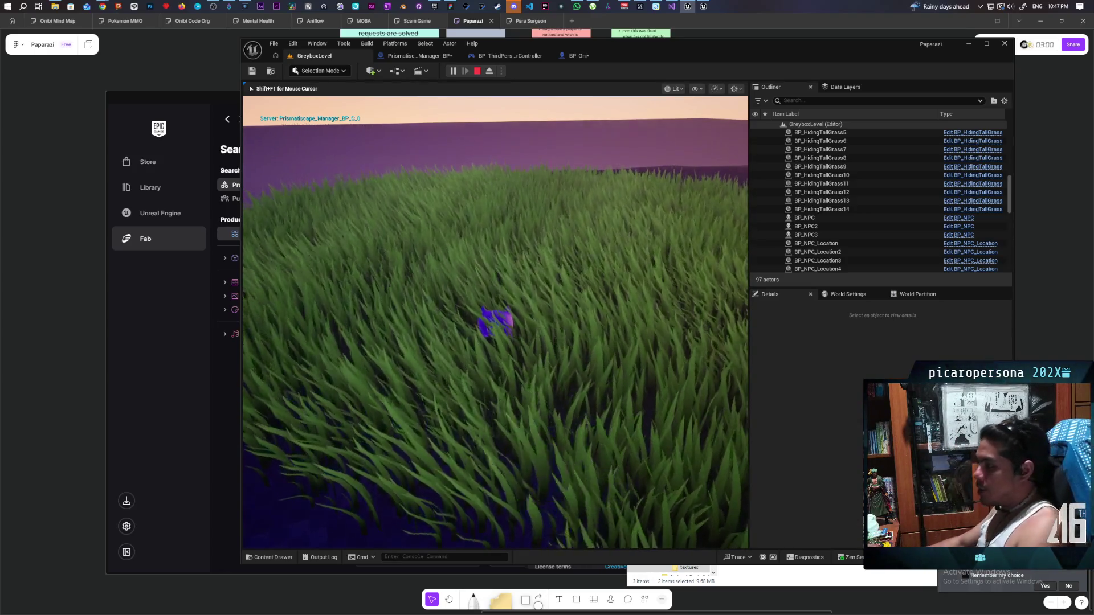
End the play session and view the whole Prismatiscape_Manager_BP graph
{"action": "key", "text": "Escape"}
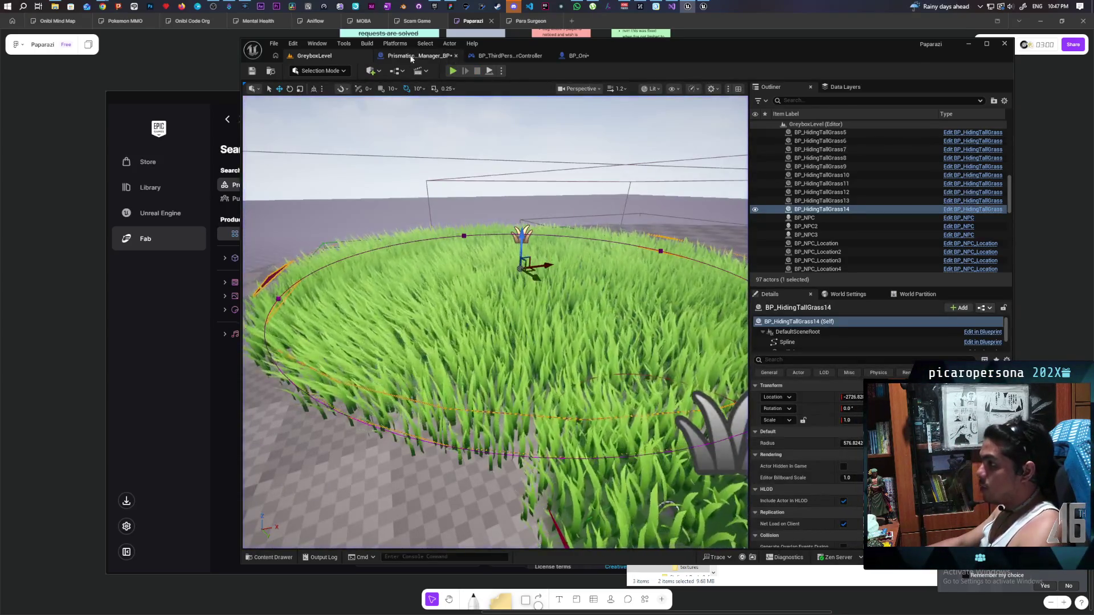
{"action": "left_click", "coordinate": [410, 57]}
{"action": "key", "text": "Home"}
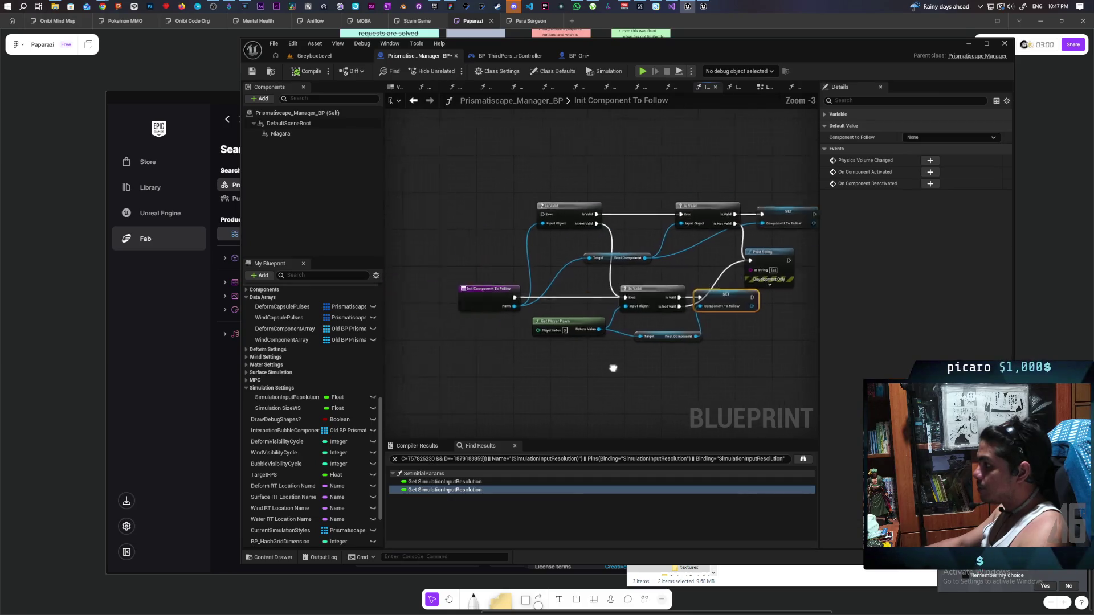
In BP_Oni, wire C_Update Prismatiscape straight to Get Actor Of Class and delete Switch Has Authority
{"action": "left_click", "coordinate": [578, 56]}
{"action": "scroll", "coordinate": [661, 235], "scroll_direction": "down", "scroll_amount": 2}
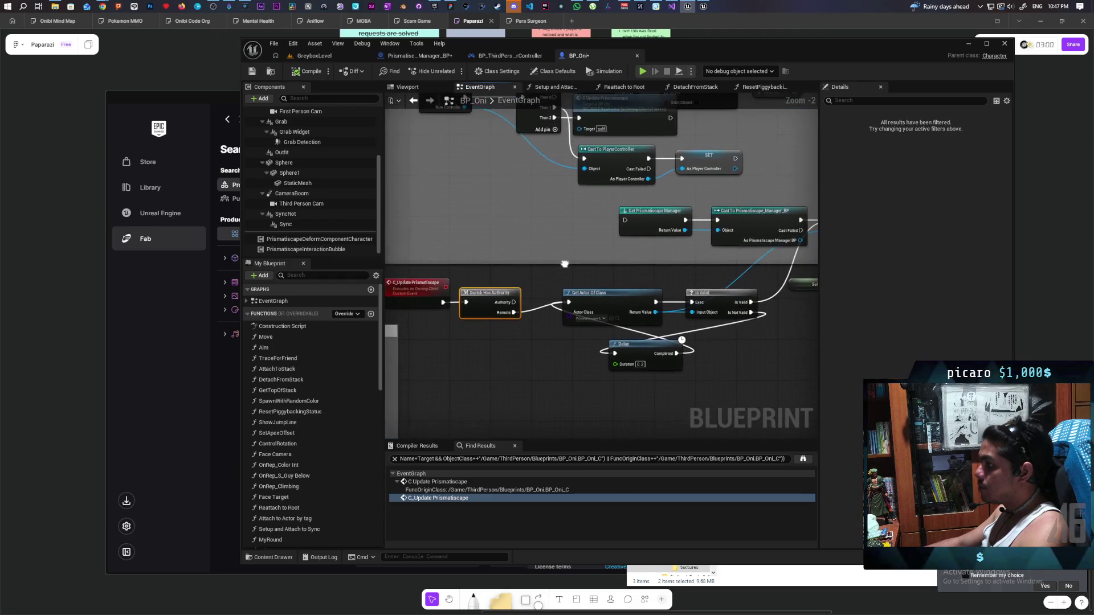
{"action": "left_click_drag", "start_coordinate": [440, 303], "coordinate": [568, 303]}
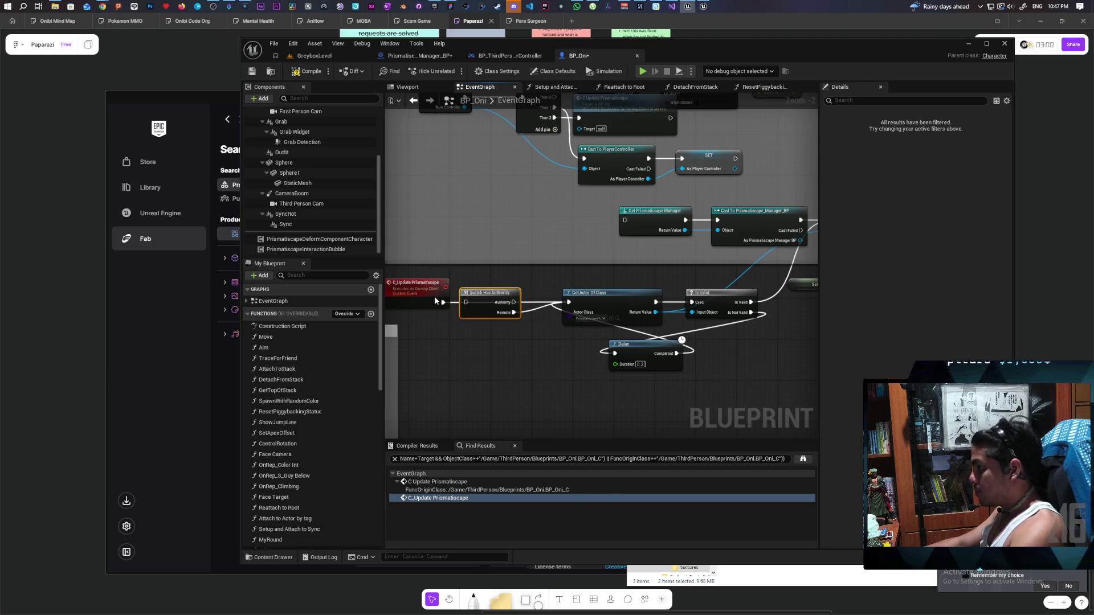
{"action": "key", "text": "Delete"}
{"action": "left_click_drag", "start_coordinate": [422, 295], "coordinate": [494, 300]}
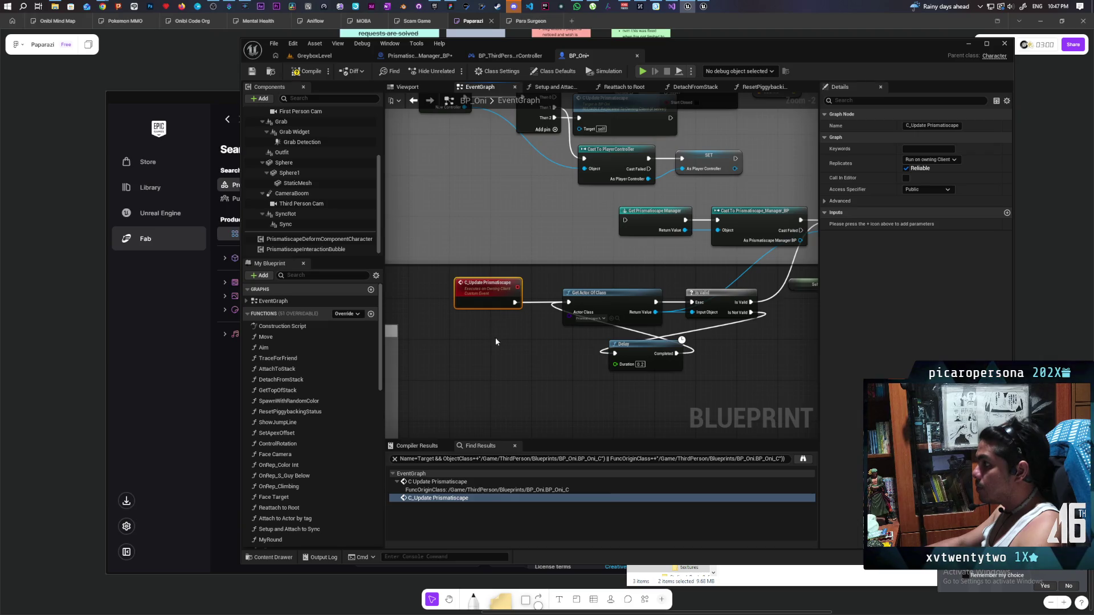
{"action": "scroll", "coordinate": [576, 368], "scroll_direction": "down", "scroll_amount": 2}
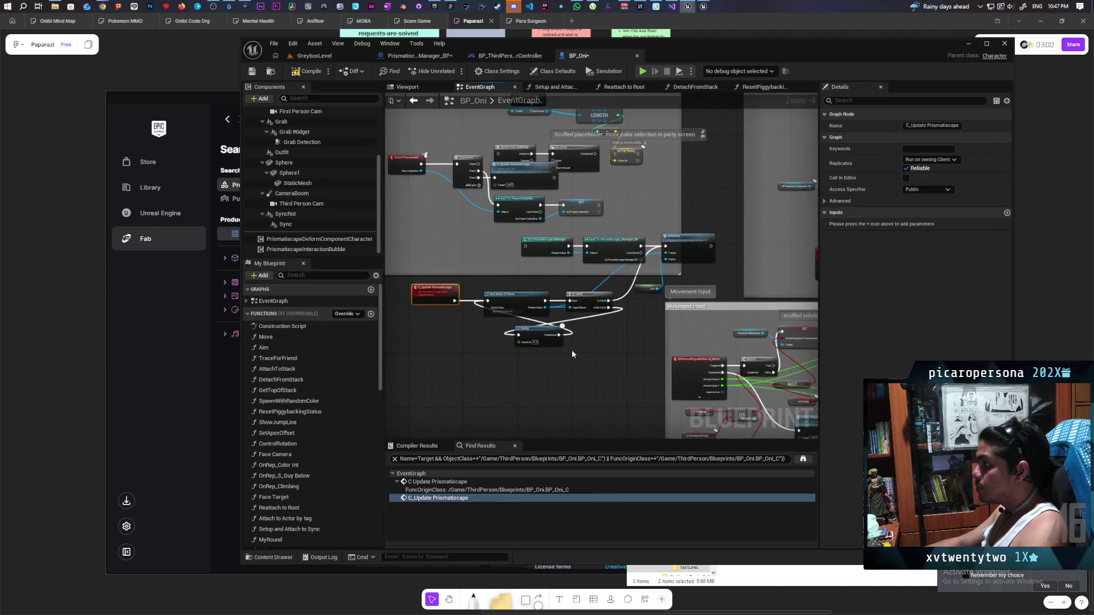
Switch GitHub Desktop to the Paparazi repository, then close Unreal to get the save prompt
{"action": "left_click", "coordinate": [420, 7]}
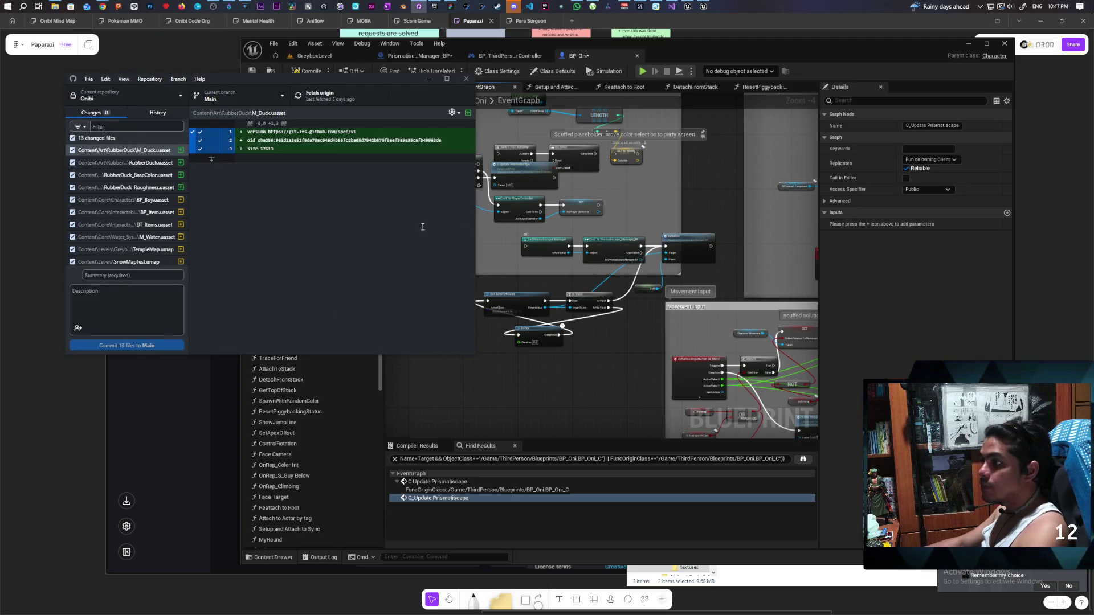
{"action": "left_click", "coordinate": [140, 94]}
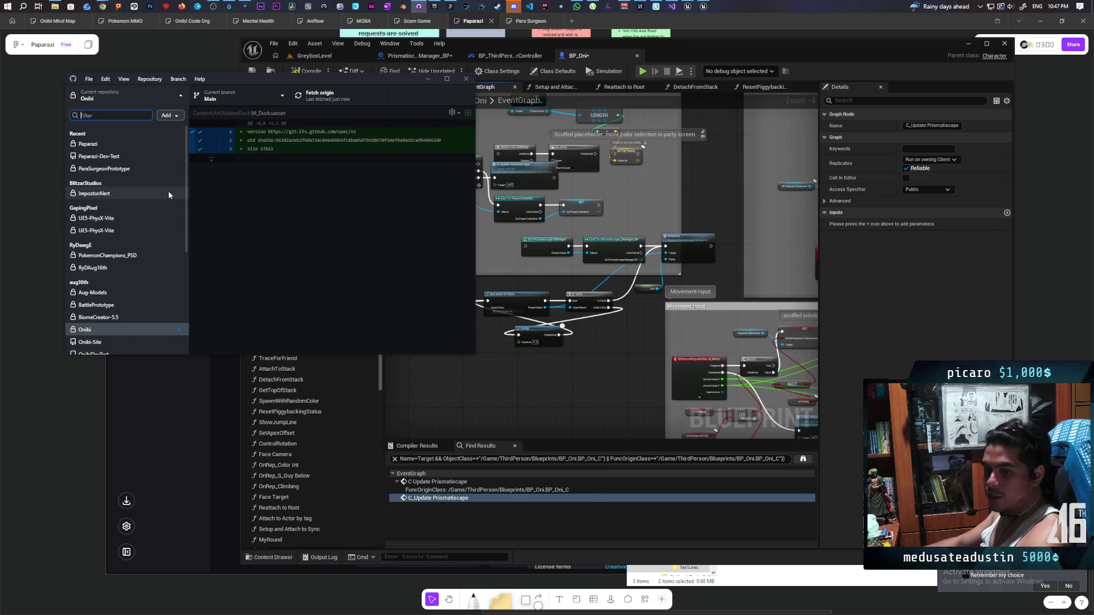
{"action": "left_click", "coordinate": [136, 143]}
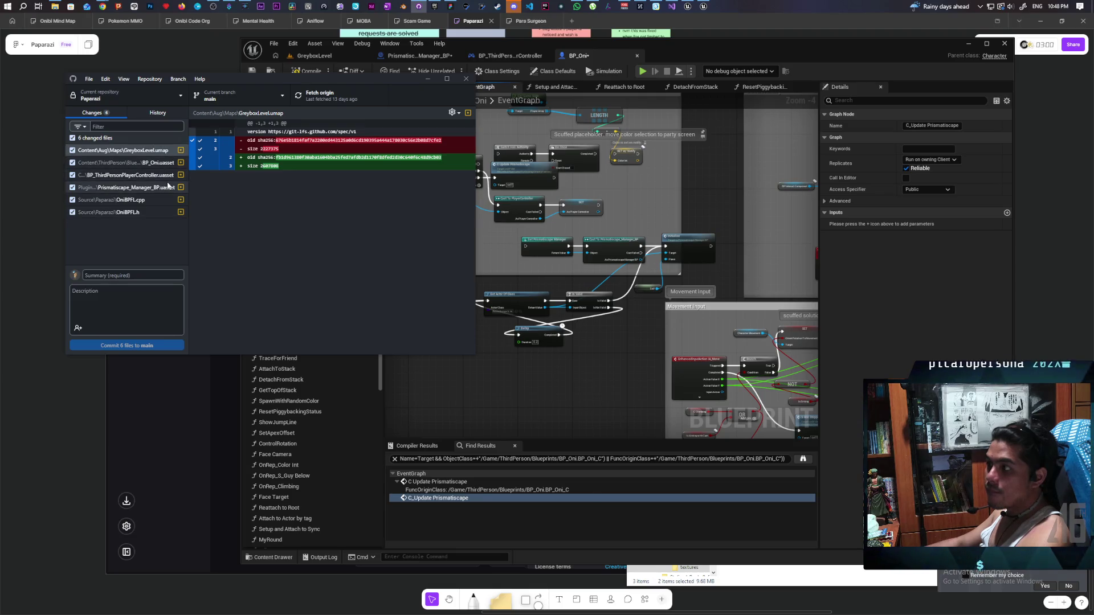
{"action": "left_click", "coordinate": [1004, 44]}
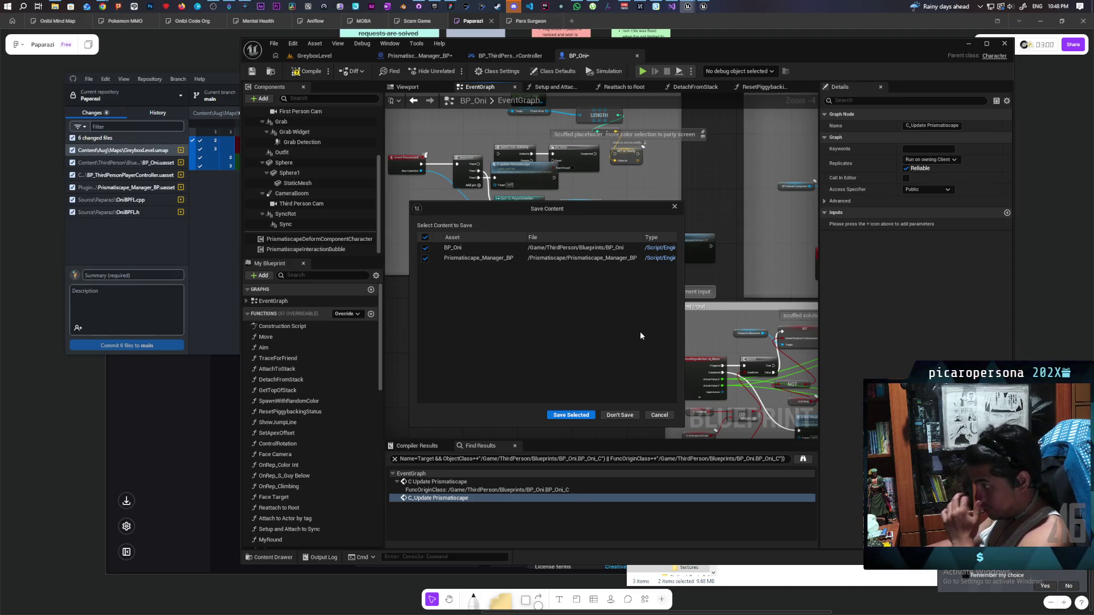
{"action": "left_click", "coordinate": [661, 415]}
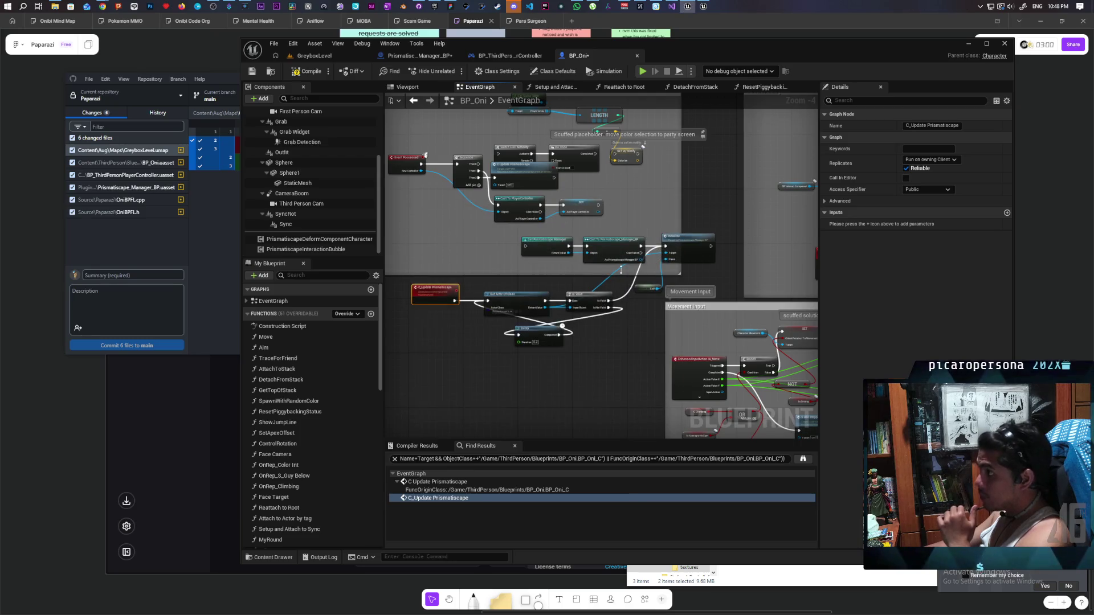
{"action": "scroll", "coordinate": [615, 309], "scroll_direction": "down", "scroll_amount": 7}
{"action": "scroll", "coordinate": [654, 271], "scroll_direction": "up", "scroll_amount": 7}
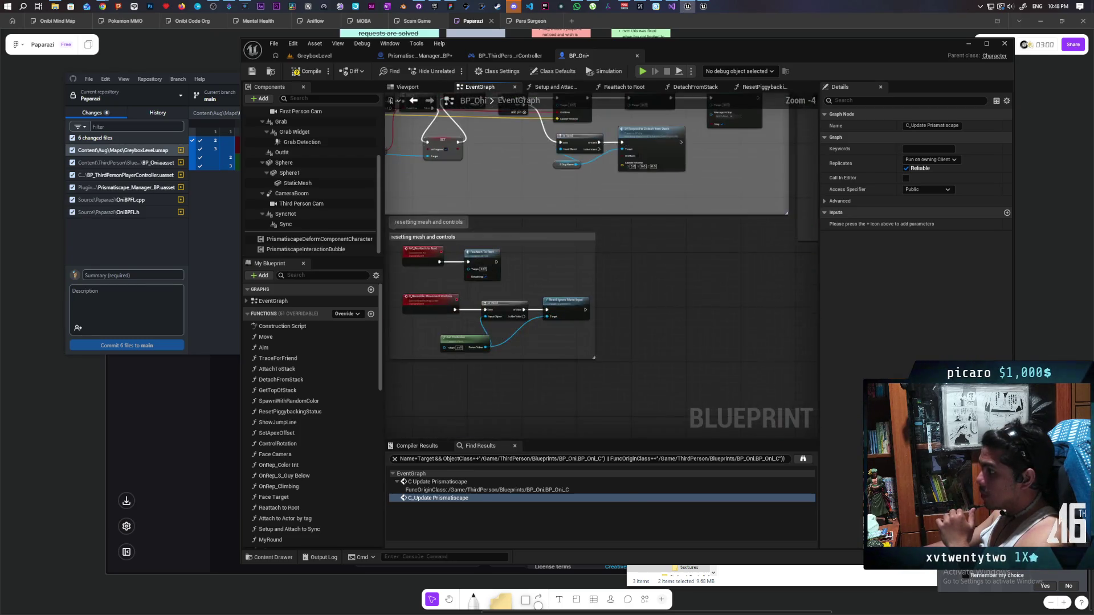
{"action": "scroll", "coordinate": [617, 318], "scroll_direction": "up", "scroll_amount": 2}
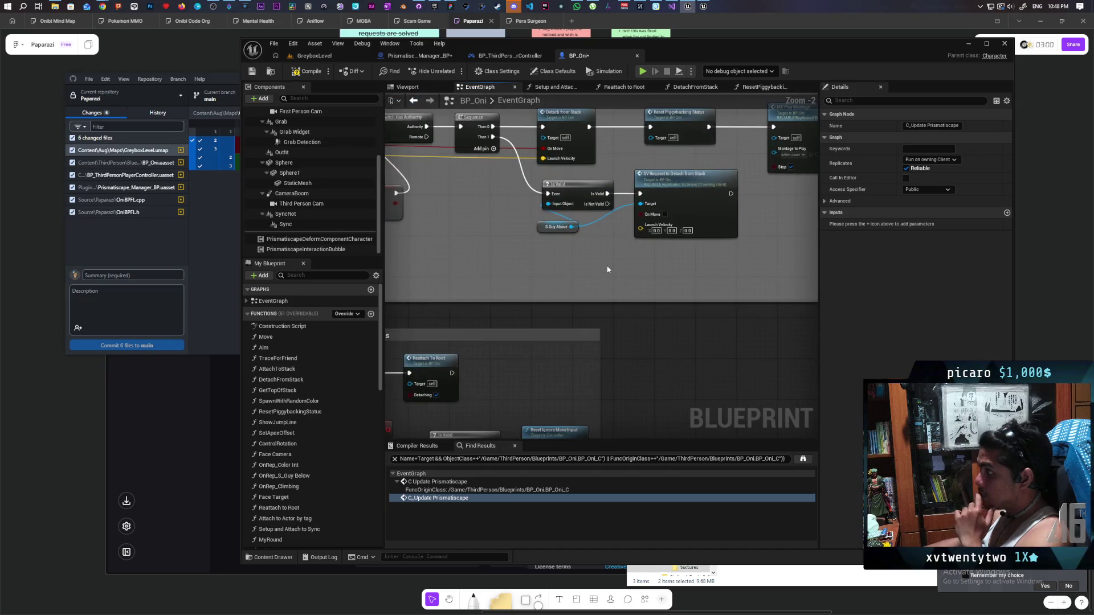
{"action": "scroll", "coordinate": [608, 269], "scroll_direction": "down", "scroll_amount": 1}
{"action": "mouse_move", "coordinate": [607, 270]}
{"action": "left_mouse_down"}
{"action": "mouse_move", "coordinate": [640, 338]}
{"action": "mouse_move", "coordinate": [568, 362]}
{"action": "left_mouse_up"}
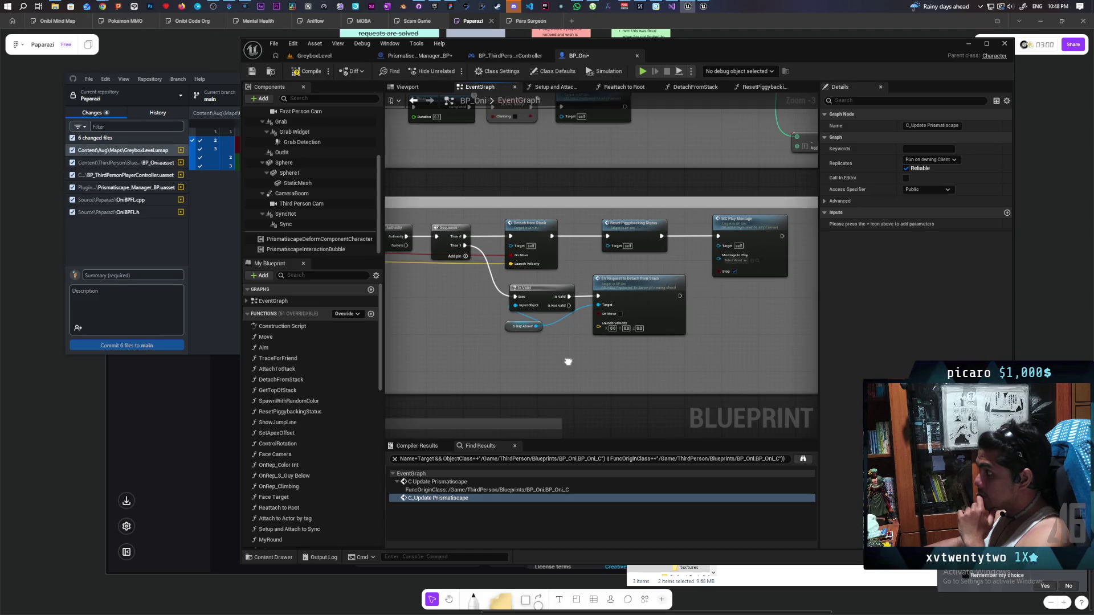
{"action": "scroll", "coordinate": [623, 298], "scroll_direction": "up", "scroll_amount": 1}
{"action": "double_click", "coordinate": [616, 239]}
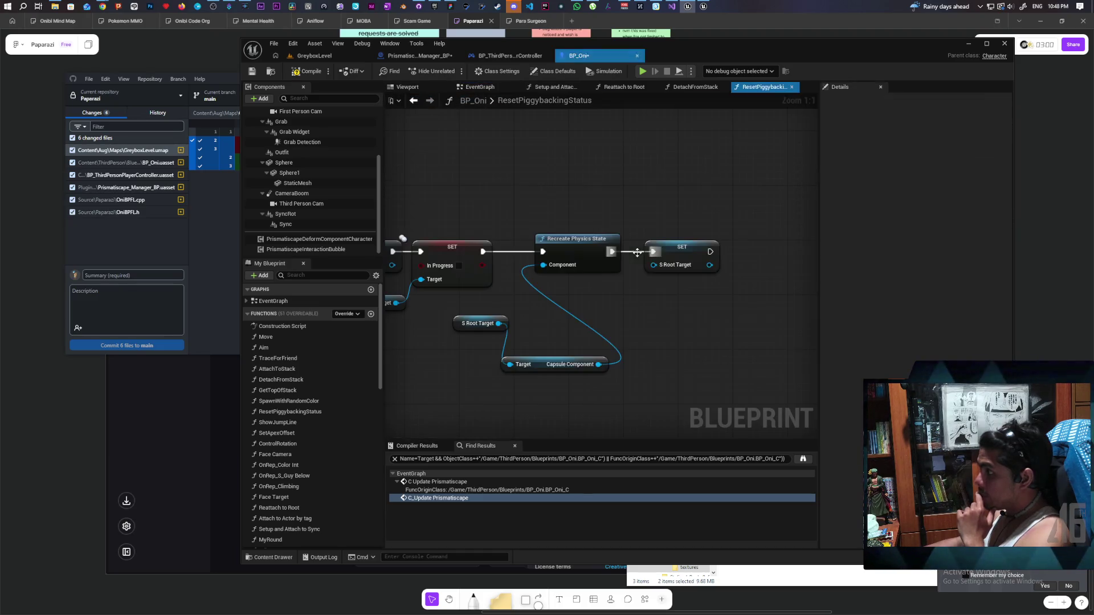
{"action": "left_click_drag", "start_coordinate": [634, 344], "coordinate": [698, 330]}
{"action": "mouse_move", "coordinate": [660, 228]}
{"action": "left_mouse_down"}
{"action": "mouse_move", "coordinate": [603, 338]}
{"action": "mouse_move", "coordinate": [615, 385]}
{"action": "left_mouse_up"}
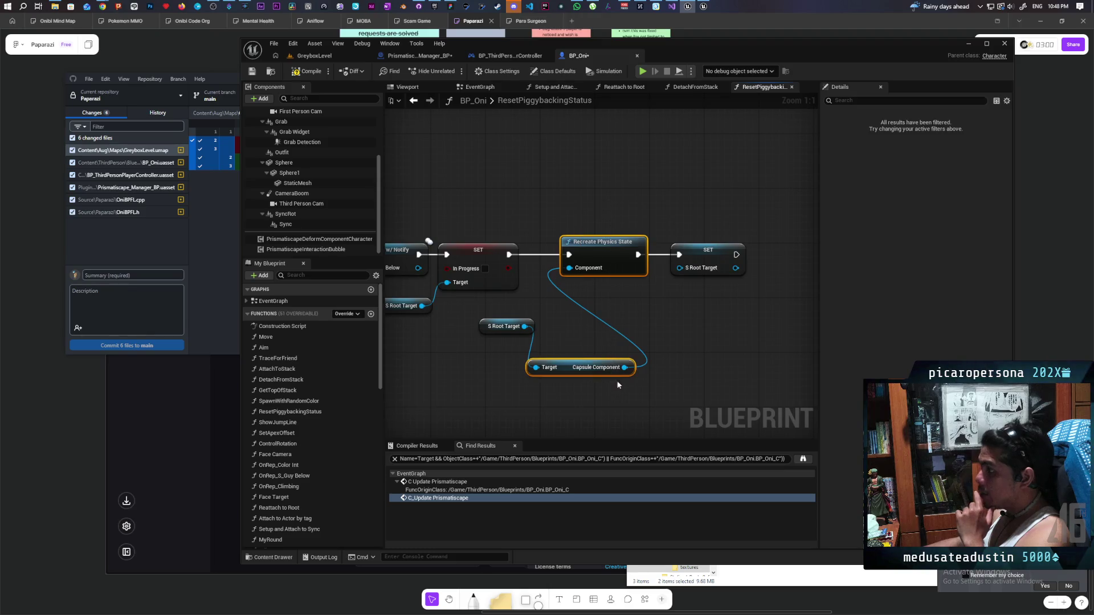
{"action": "left_click", "coordinate": [611, 183]}
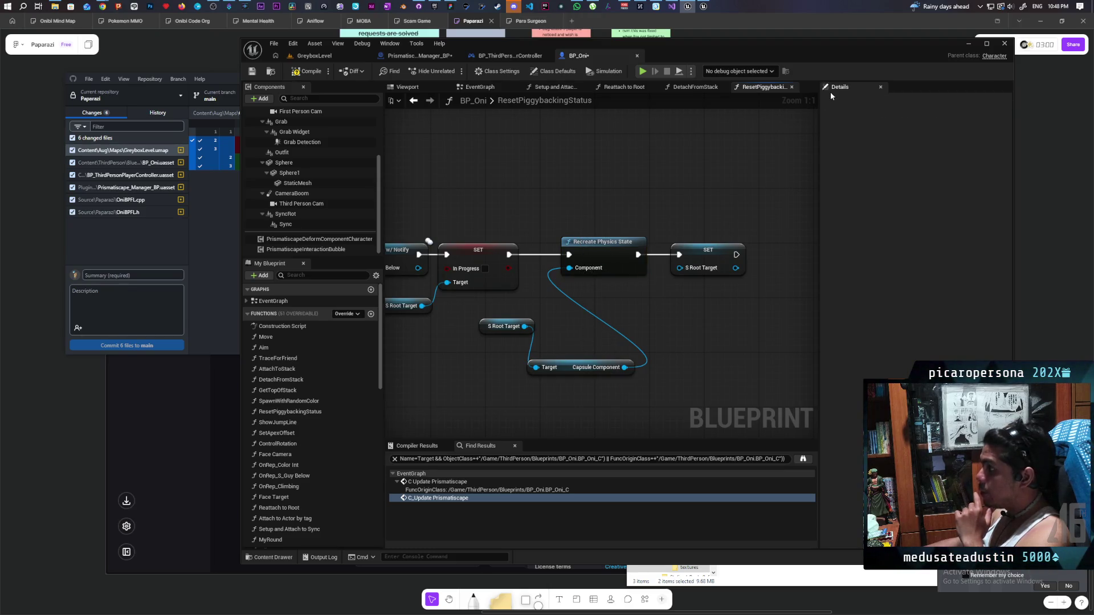
{"action": "left_click", "coordinate": [1004, 44]}
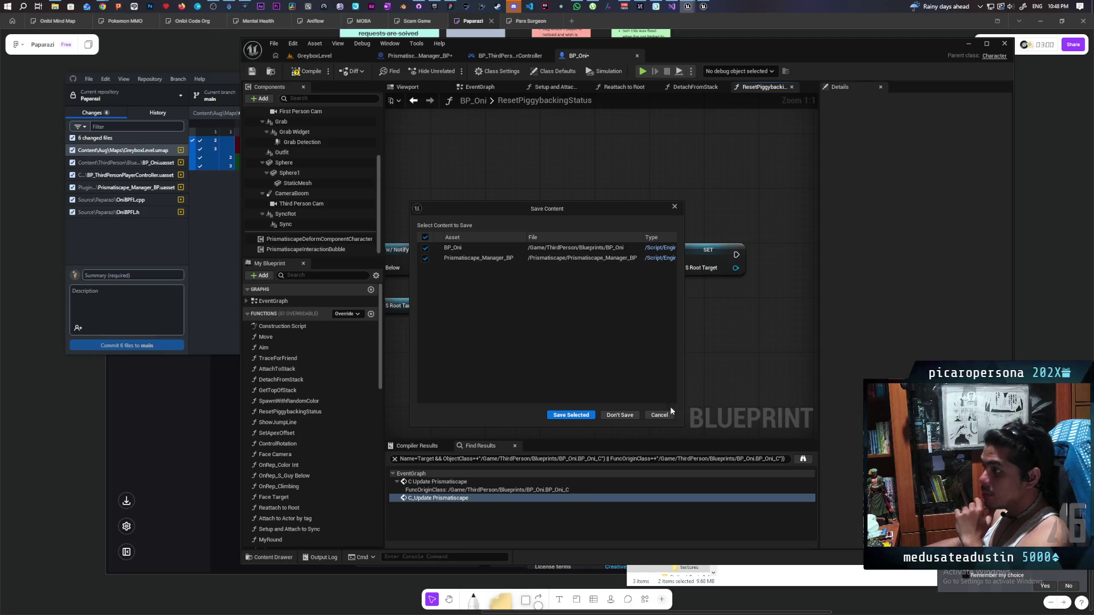
{"action": "left_click", "coordinate": [672, 423]}
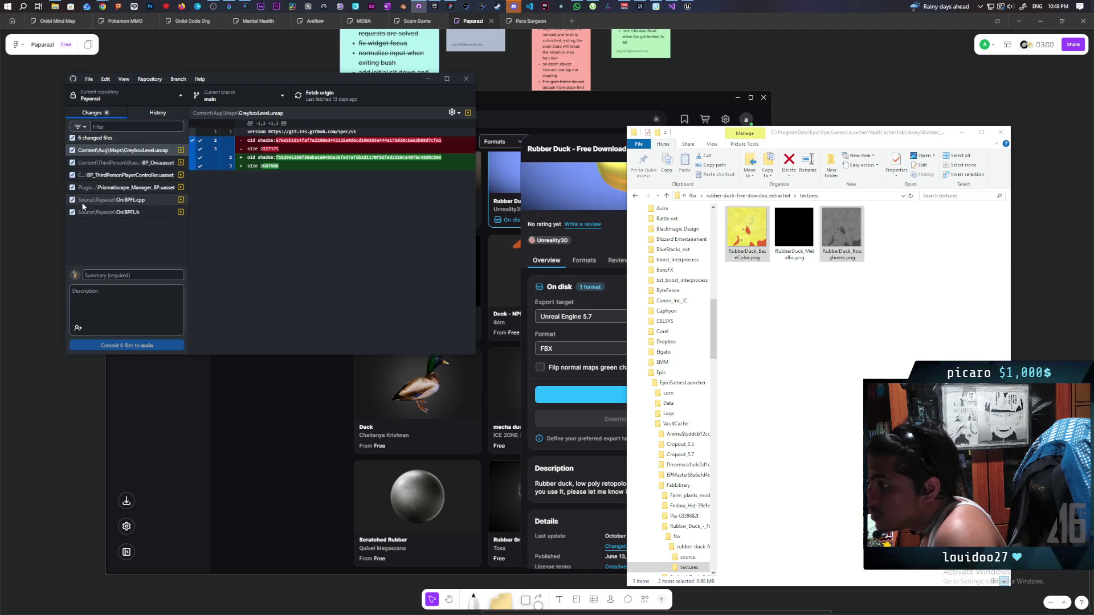
Uncheck the asset files so only OniBPFL.cpp and OniBPFL.h remain selected
{"action": "left_click", "coordinate": [72, 187]}
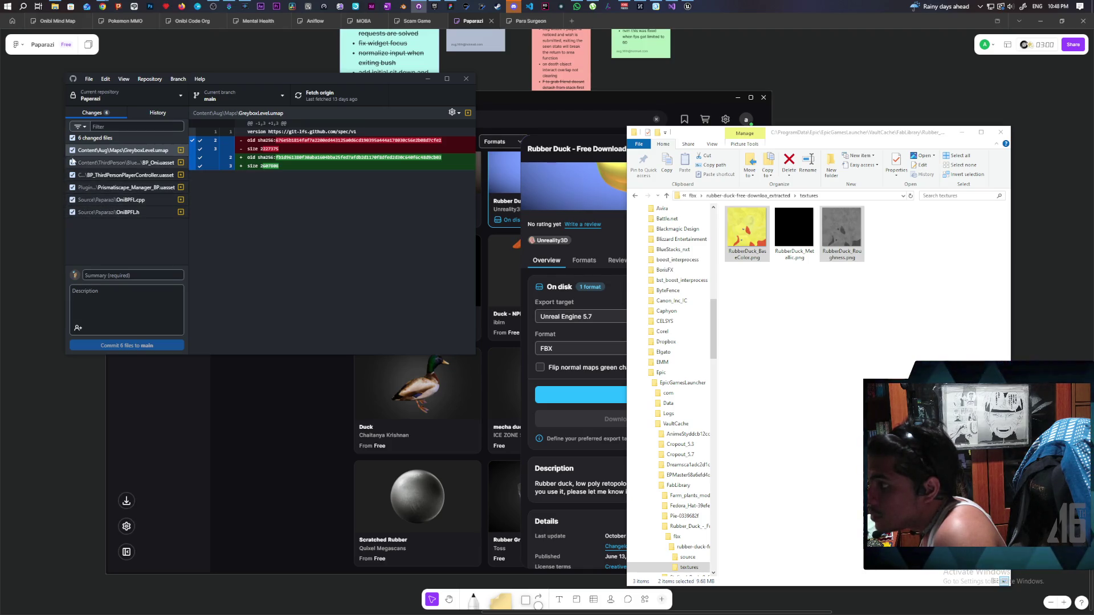
{"action": "left_click", "coordinate": [72, 175]}
{"action": "left_click", "coordinate": [72, 162]}
{"action": "left_click", "coordinate": [72, 150]}
{"action": "left_click", "coordinate": [114, 200]}
{"action": "left_click", "coordinate": [72, 212]}
{"action": "left_click", "coordinate": [73, 212]}
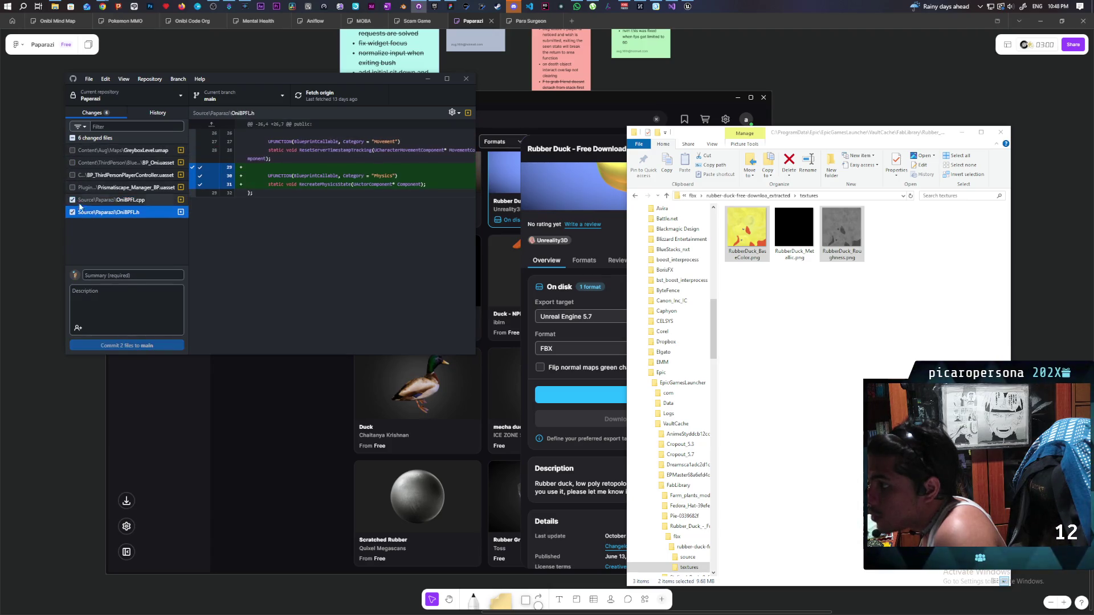
Commit the two files to main with the summary 'recreate physics function'
{"action": "left_click", "coordinate": [163, 276]}
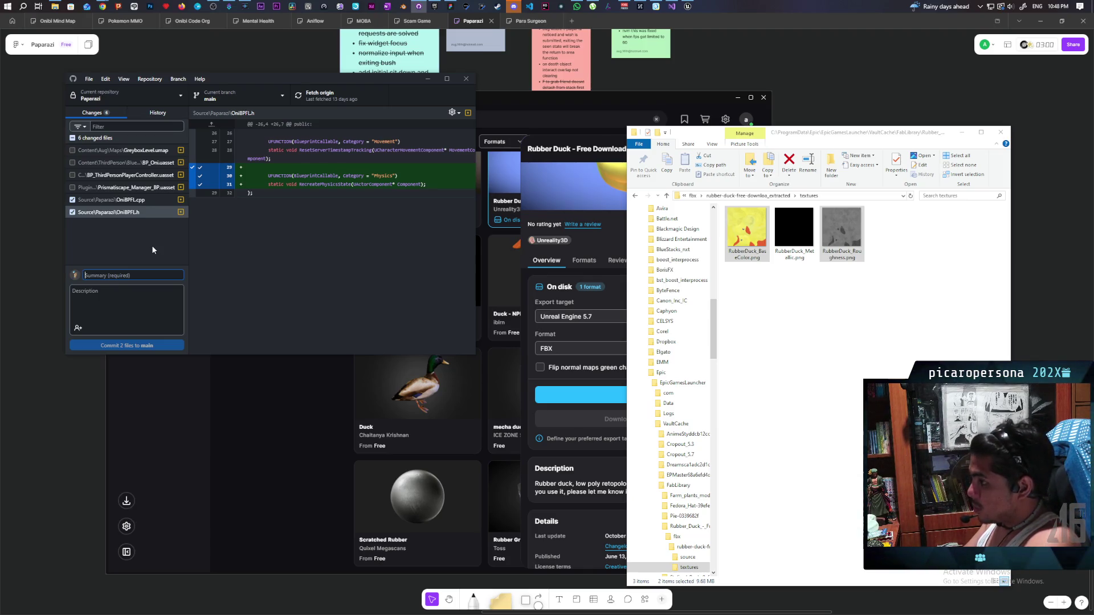
{"action": "type", "text": "re"}
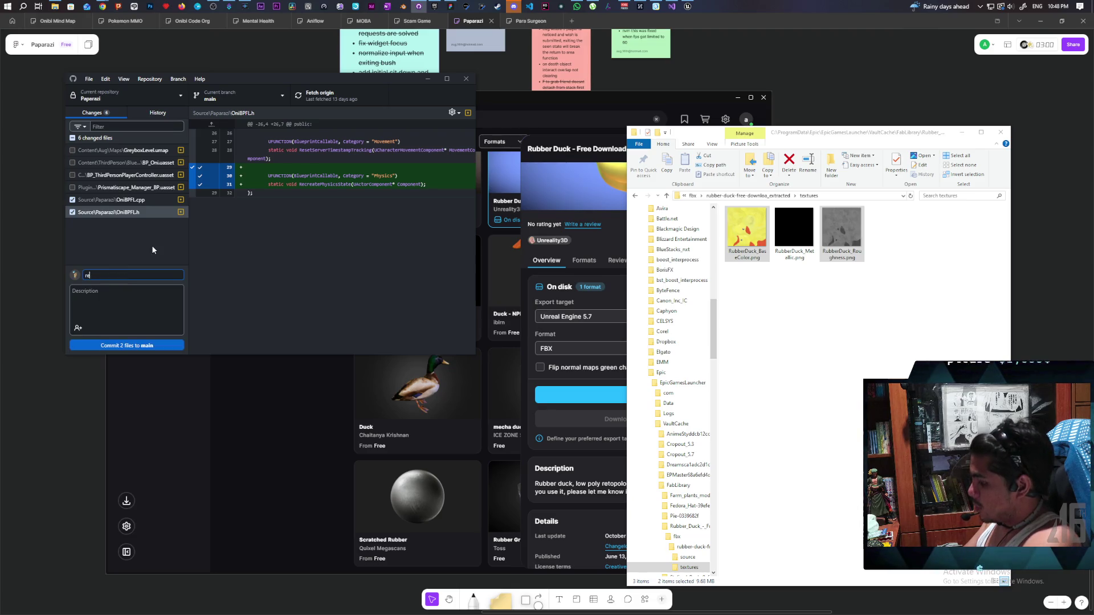
{"action": "type", "text": "cre"}
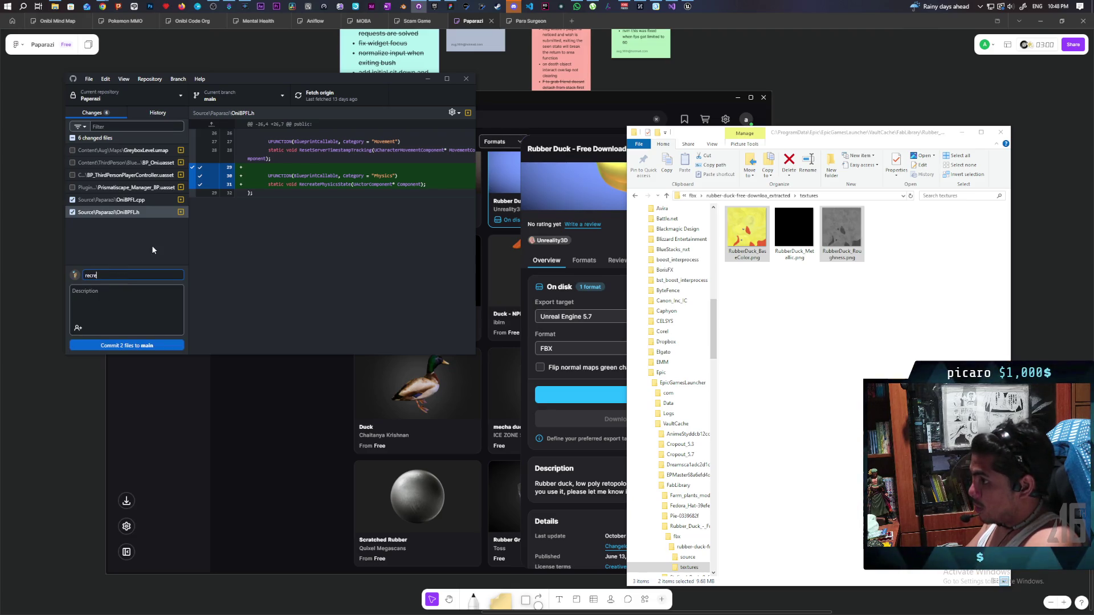
{"action": "type", "text": "ate physics "}
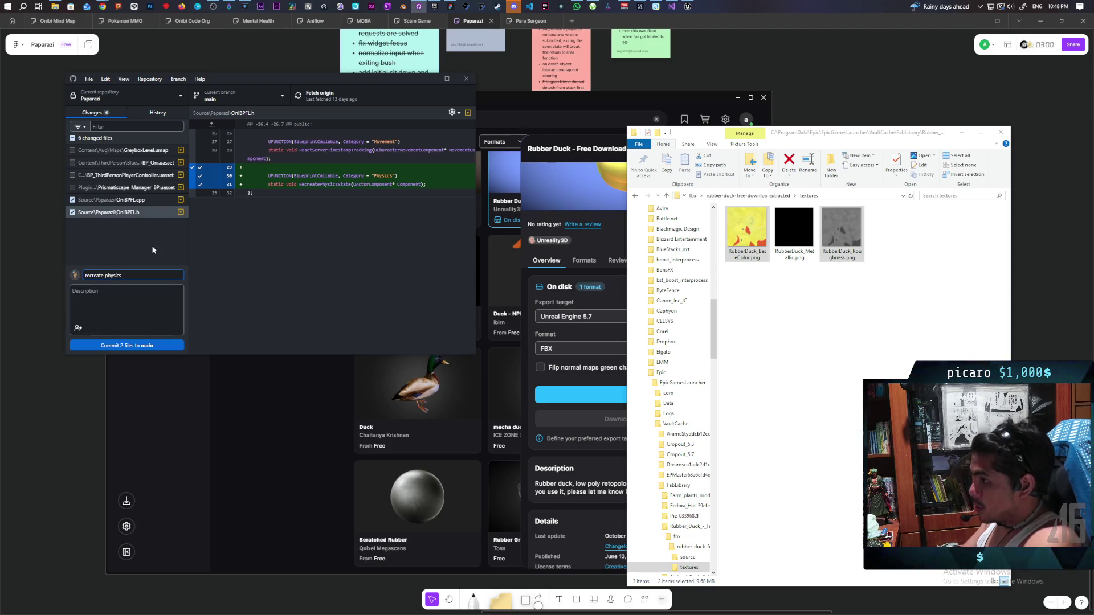
{"action": "type", "text": "fu"}
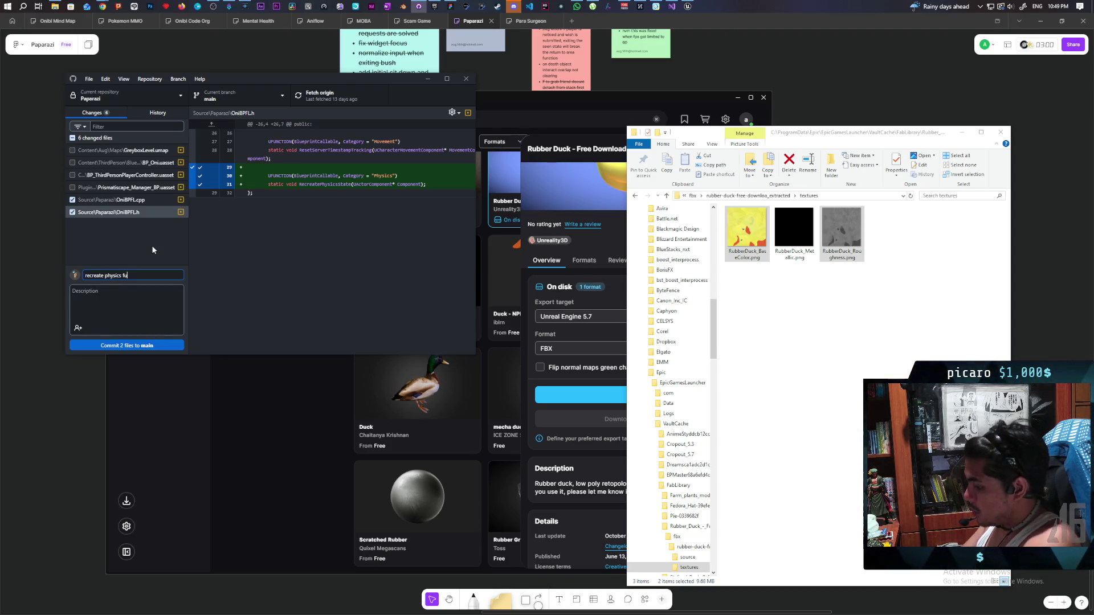
{"action": "type", "text": "nction"}
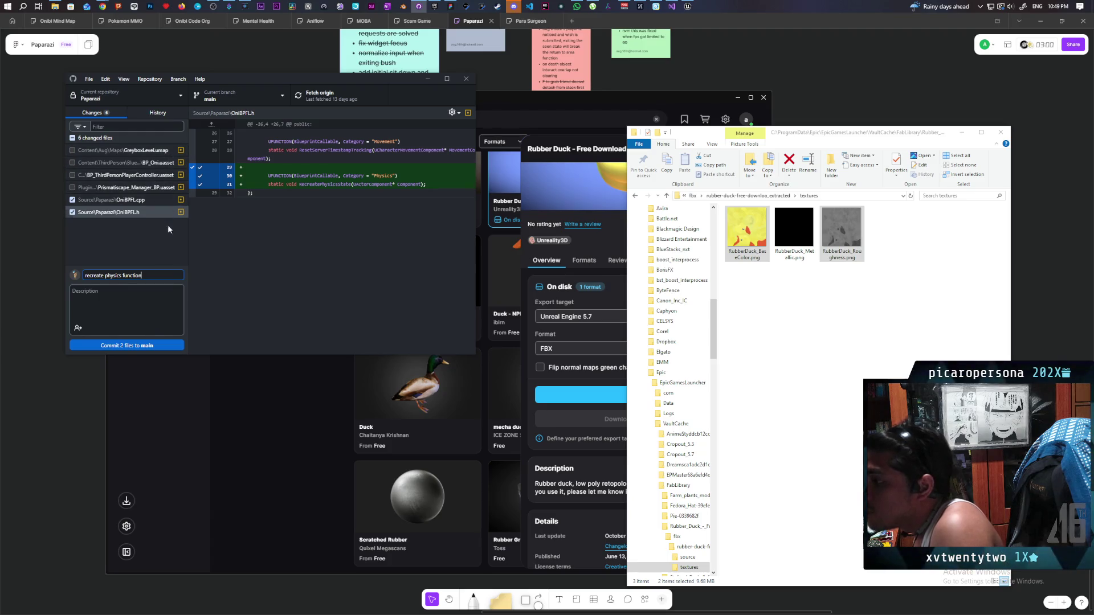
{"action": "left_click", "coordinate": [147, 345]}
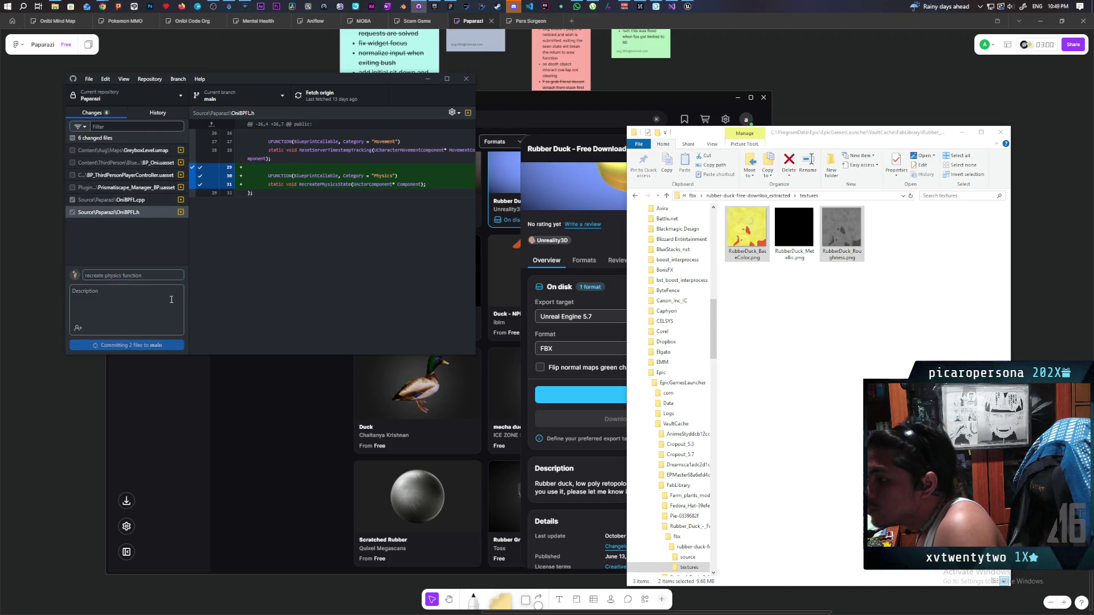
Push to origin, discard the four leftover asset changes, and go to the Epic Games Launcher's Unreal library
{"action": "left_click", "coordinate": [333, 95]}
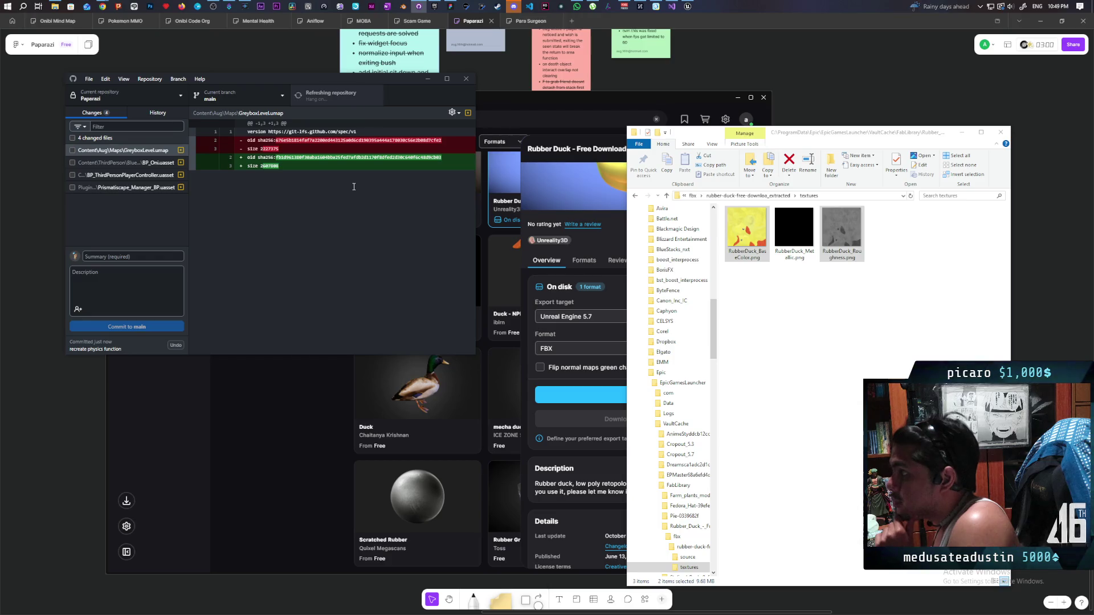
{"action": "right_click", "coordinate": [111, 143]}
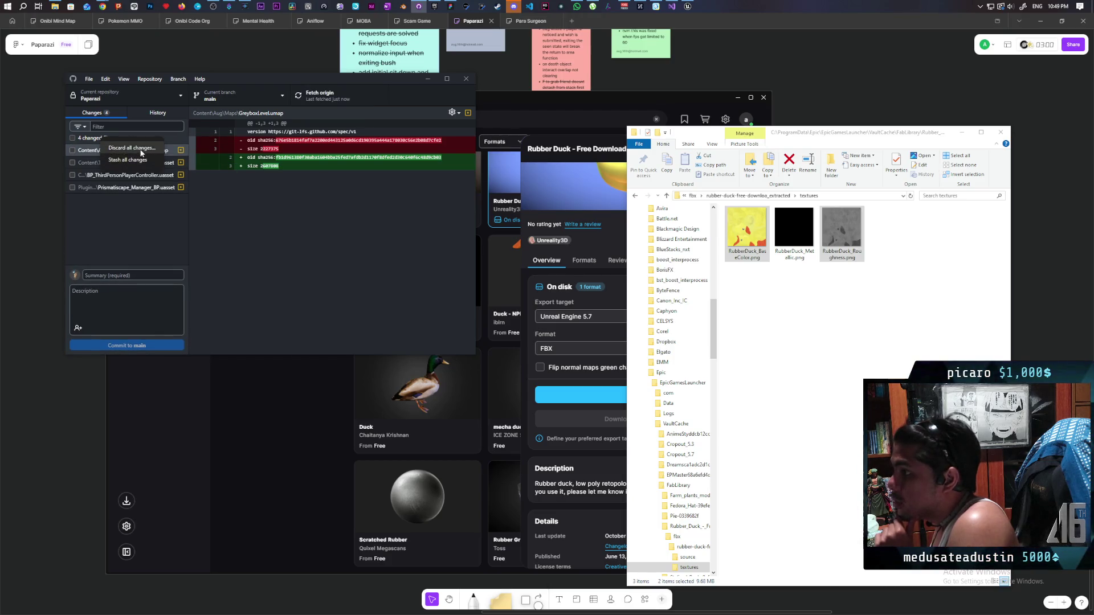
{"action": "left_click", "coordinate": [131, 153]}
{"action": "left_click", "coordinate": [307, 263]}
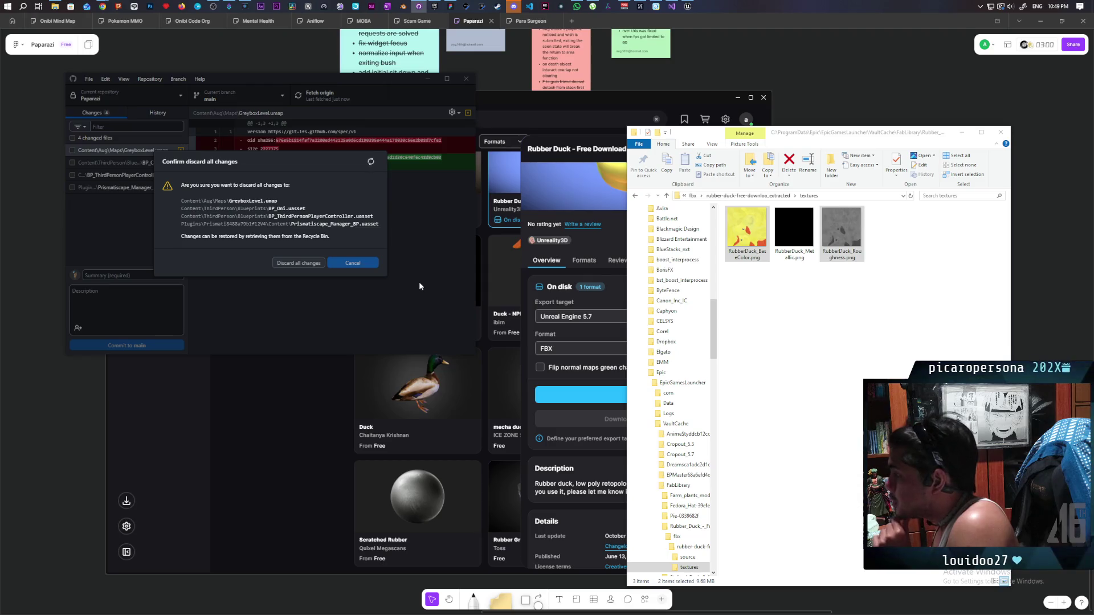
{"action": "left_click", "coordinate": [510, 106]}
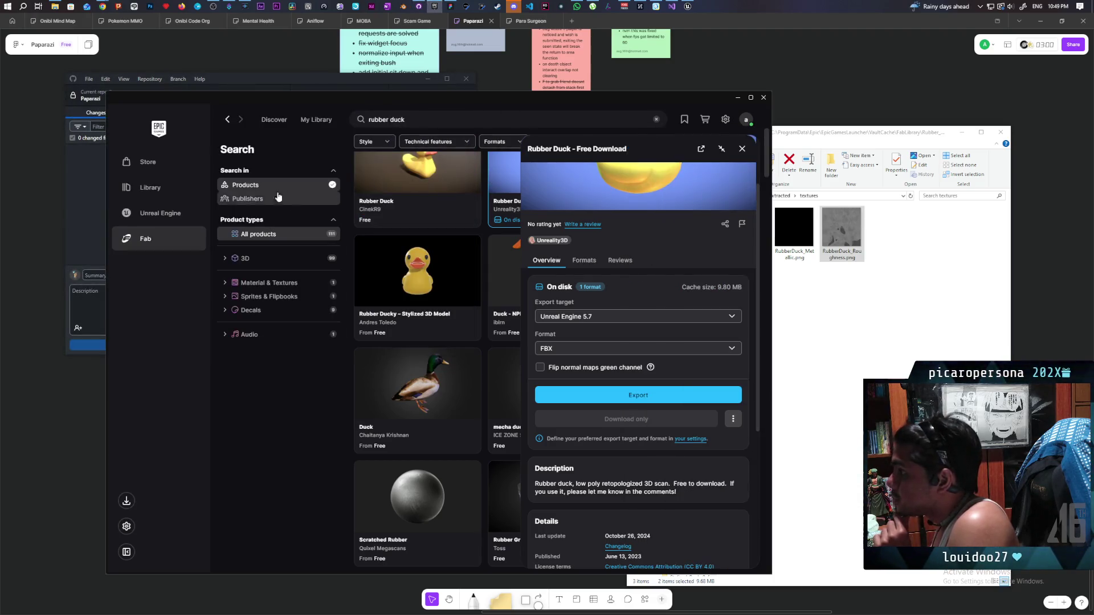
{"action": "left_click", "coordinate": [150, 187]}
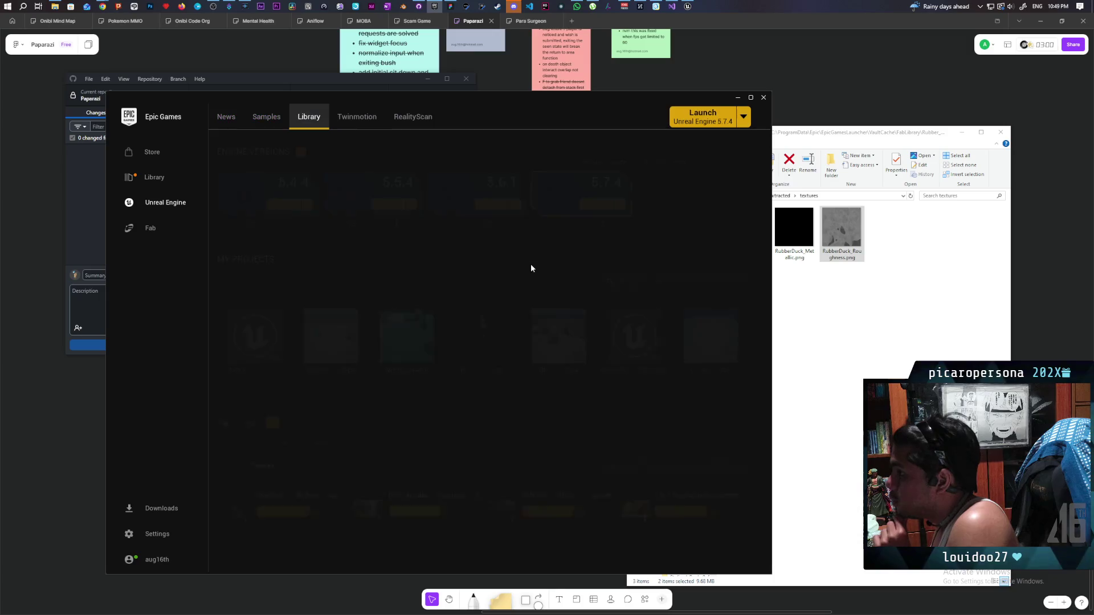
Launch the Paparazi project from My Projects and fly the camera back over GreyboxLevel
{"action": "left_click", "coordinate": [94, 239]}
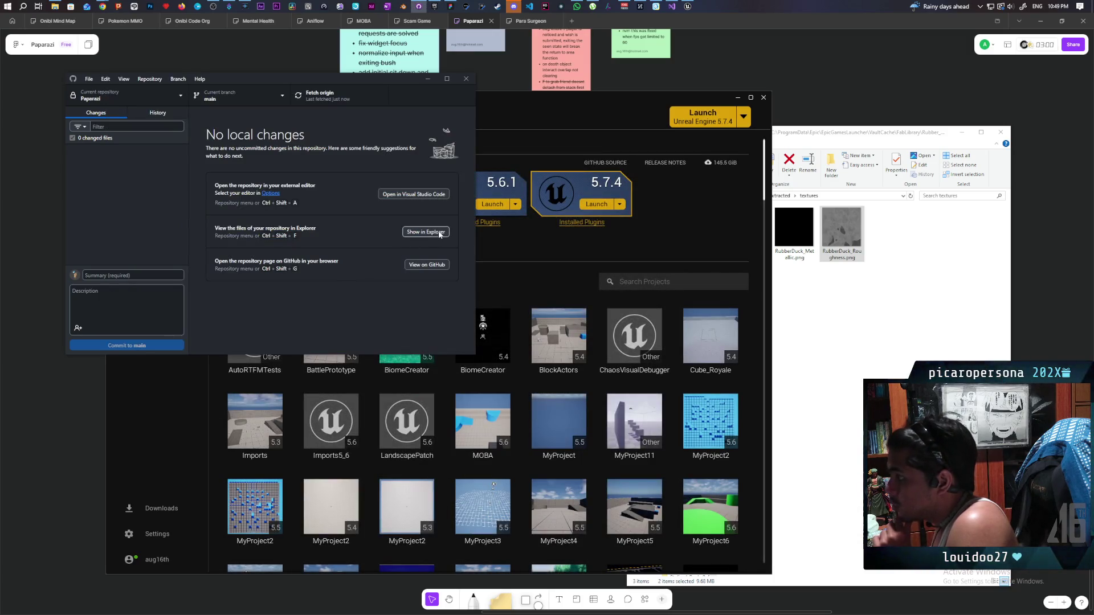
{"action": "scroll", "coordinate": [539, 477], "scroll_direction": "down", "scroll_amount": 3}
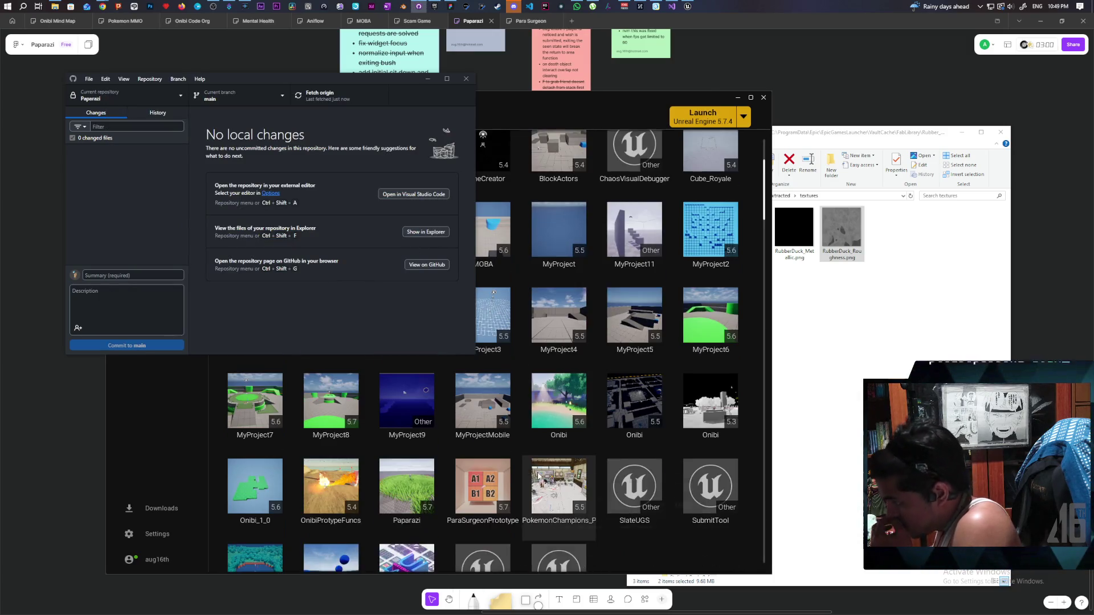
{"action": "double_click", "coordinate": [415, 437]}
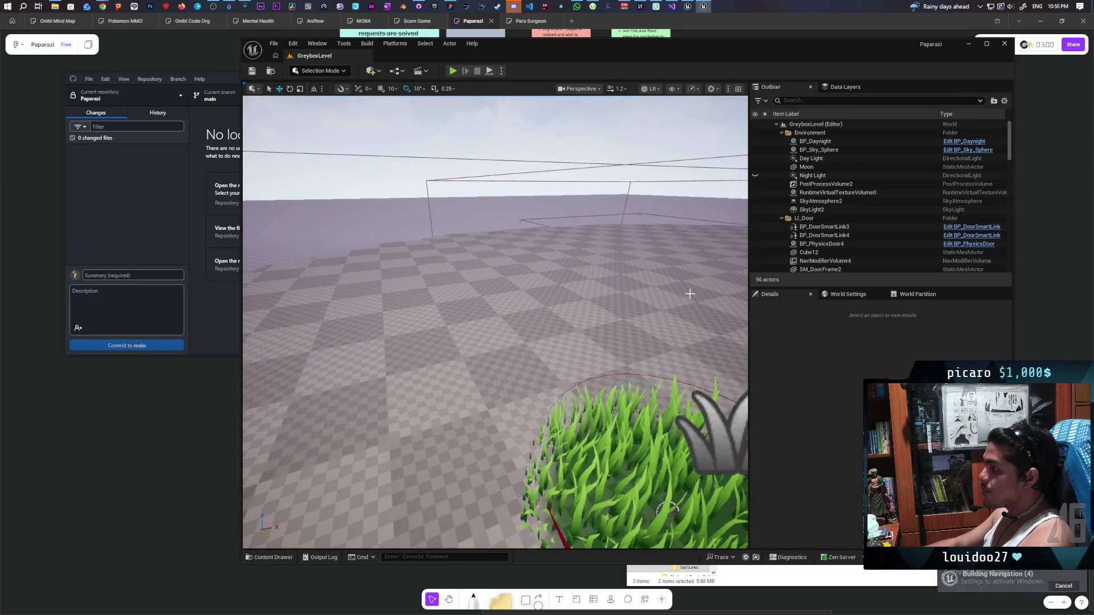
{"action": "left_click_drag", "start_coordinate": [544, 354], "coordinate": [553, 458]}
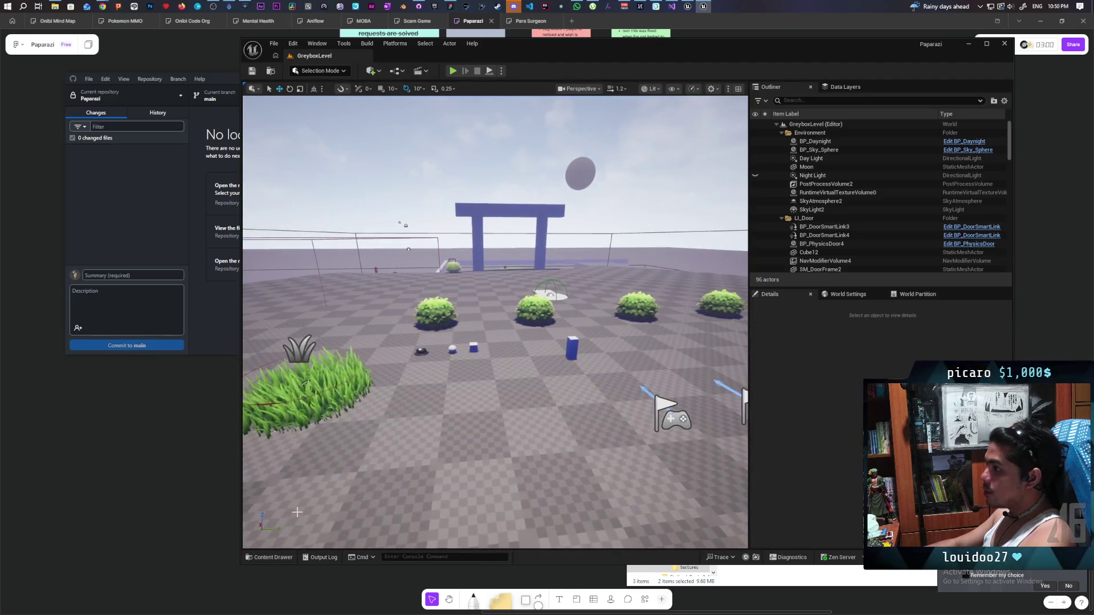
Browse Content > ThirdPerson > Blueprints in the Content Browser and open BP_Oni
{"action": "left_click", "coordinate": [268, 558]}
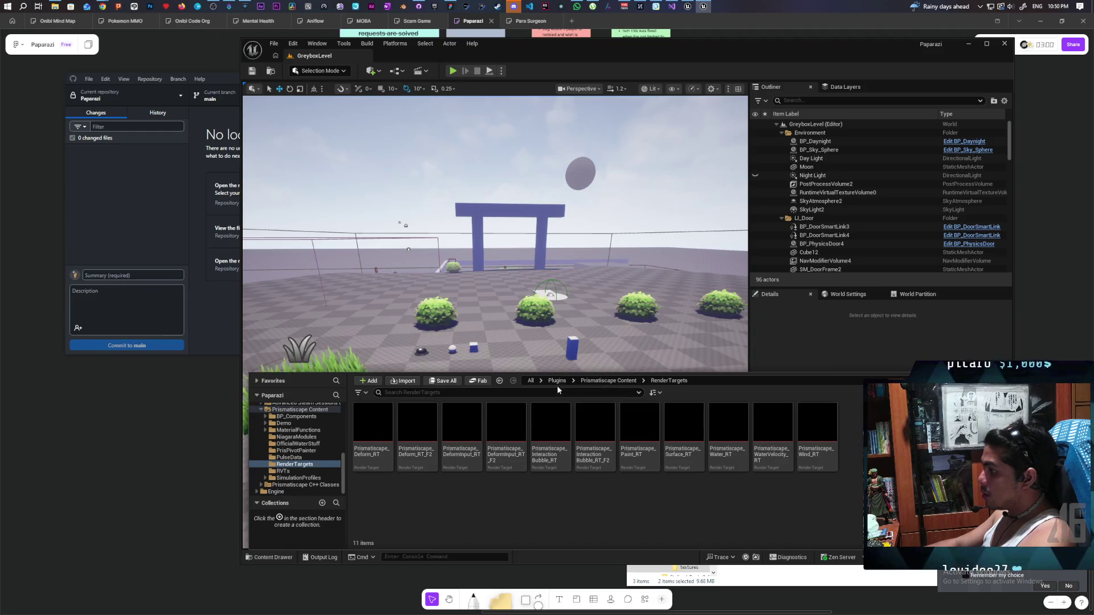
{"action": "left_click", "coordinate": [531, 381]}
{"action": "double_click", "coordinate": [417, 425]}
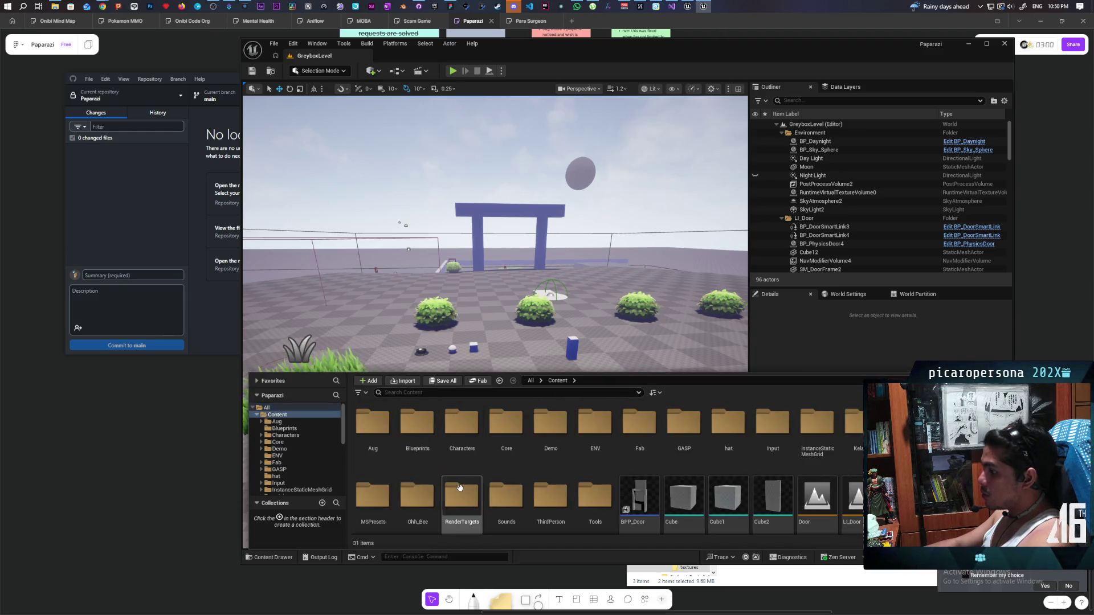
{"action": "double_click", "coordinate": [496, 427]}
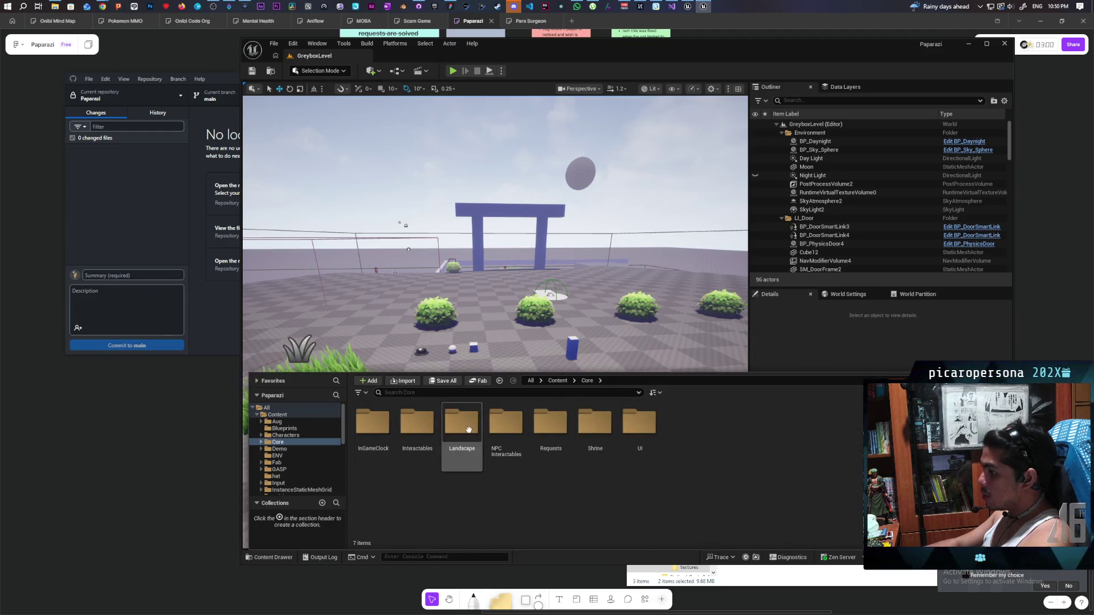
{"action": "left_click", "coordinate": [558, 380]}
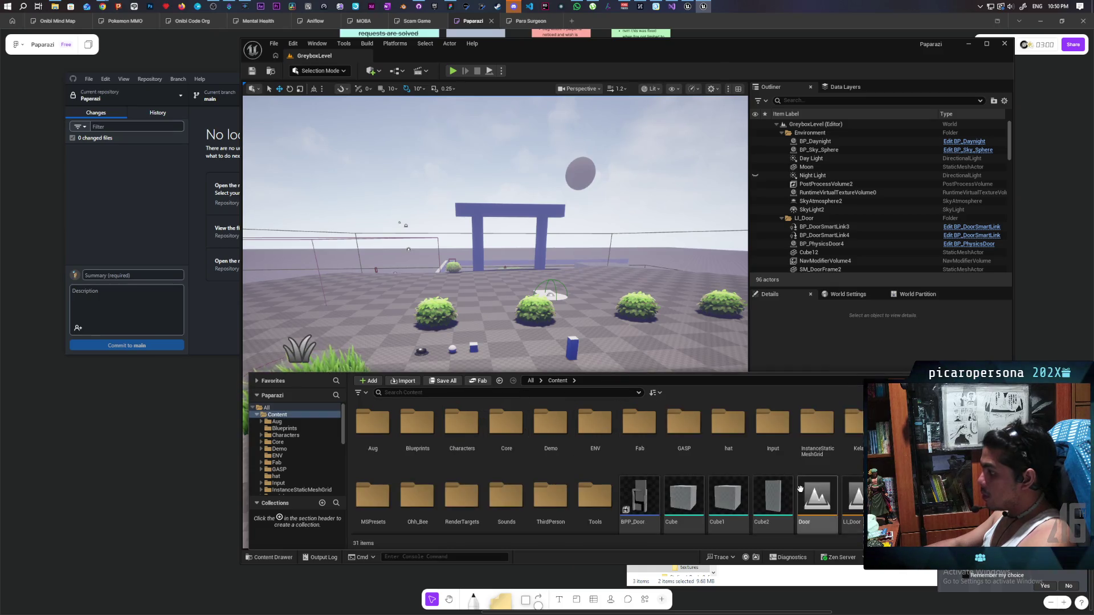
{"action": "double_click", "coordinate": [552, 501]}
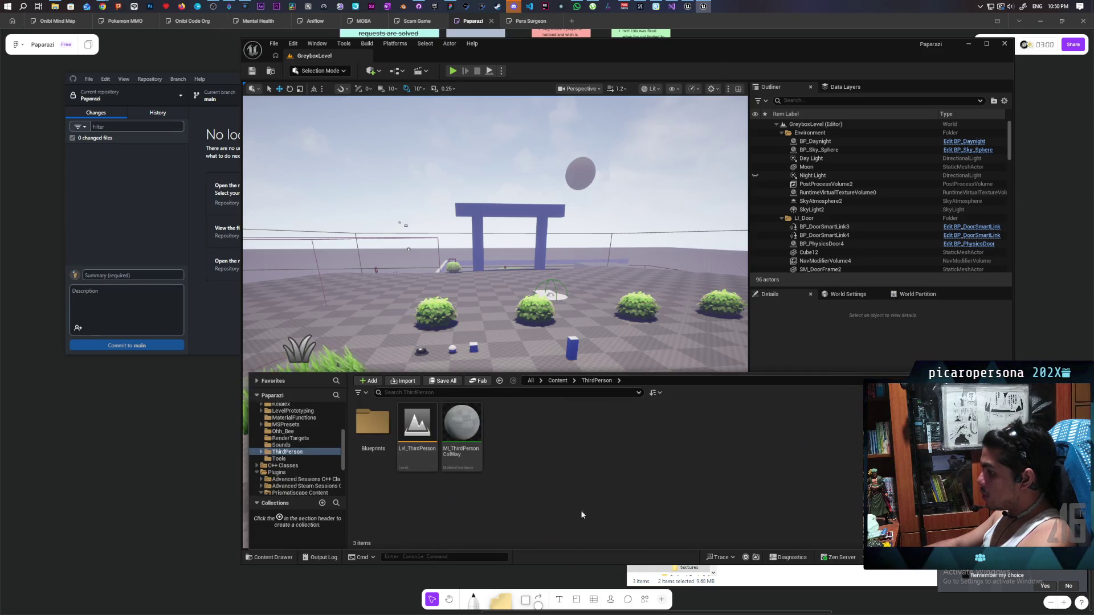
{"action": "double_click", "coordinate": [376, 436]}
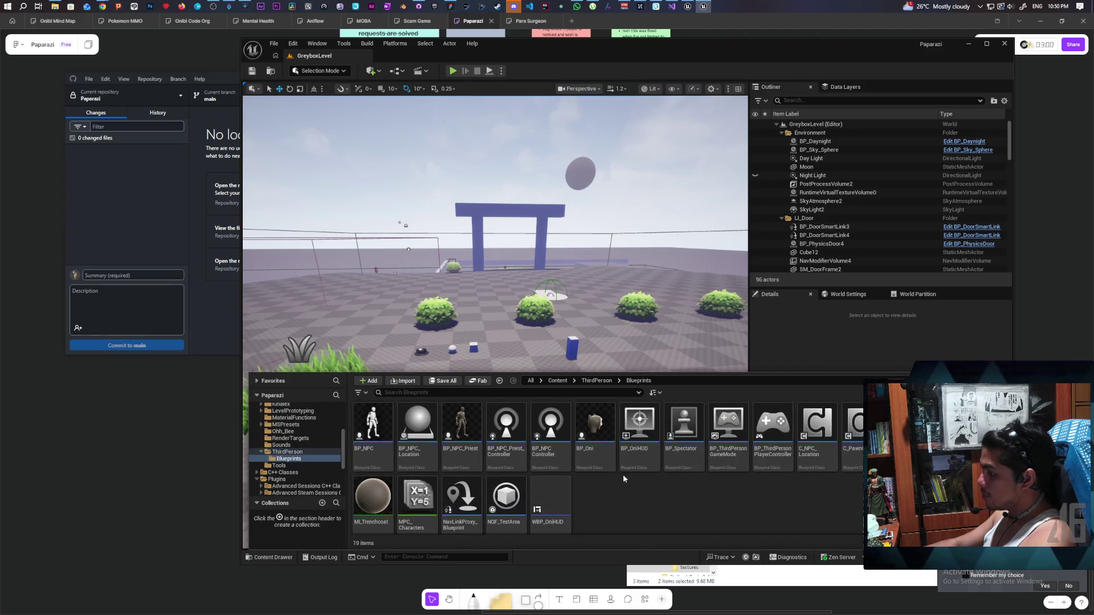
{"action": "double_click", "coordinate": [609, 433]}
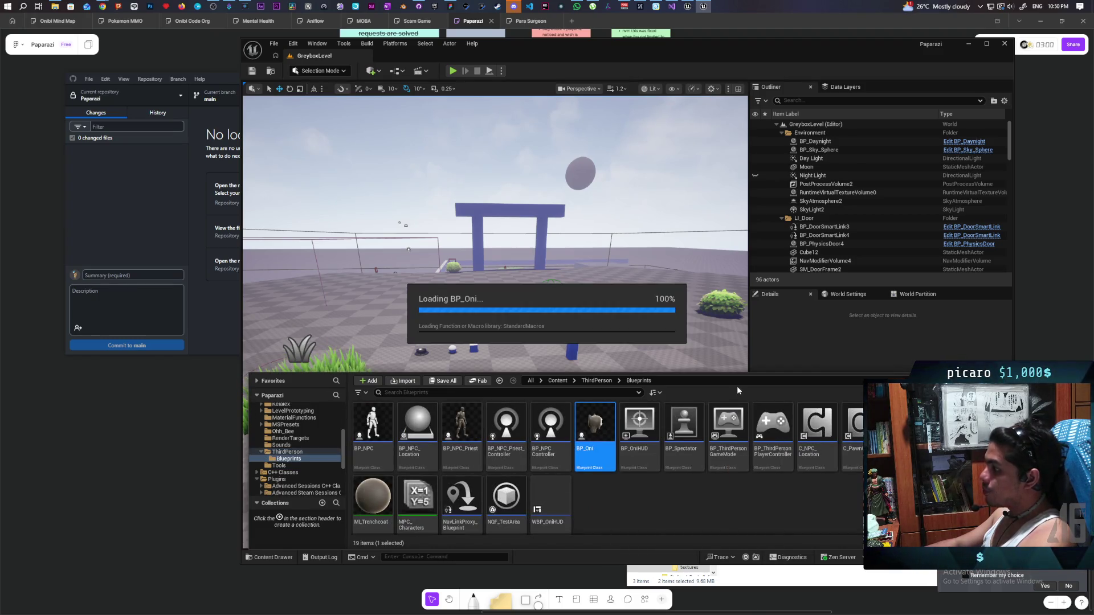
Open the ResetPiggybackingStatus graph and shift the S Root Target SET node right to make room
{"action": "scroll", "coordinate": [570, 308], "scroll_direction": "down", "scroll_amount": 4}
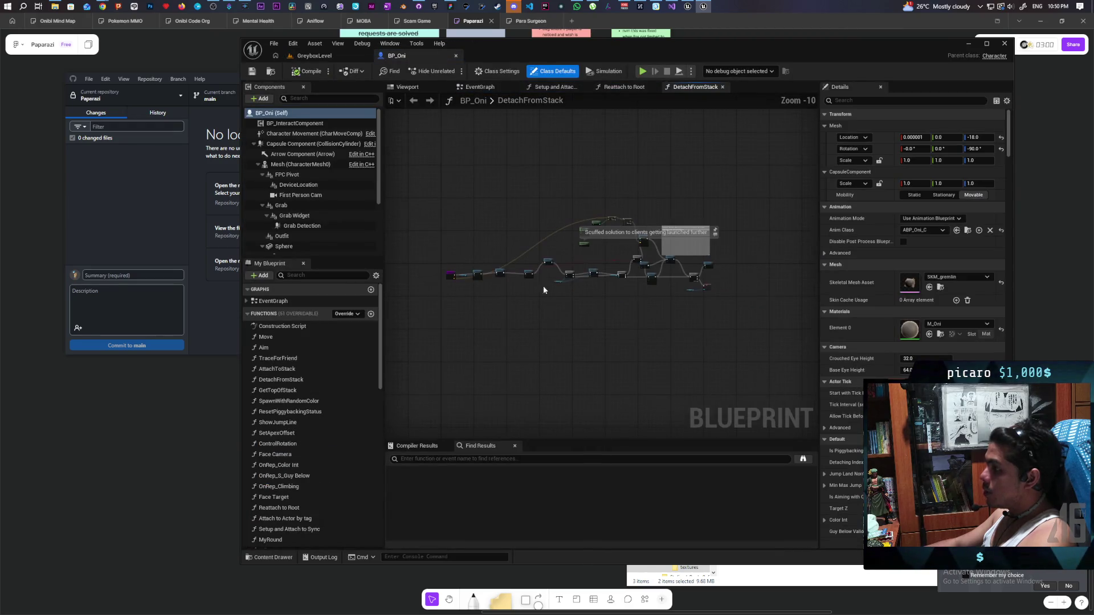
{"action": "left_click", "coordinate": [480, 87]}
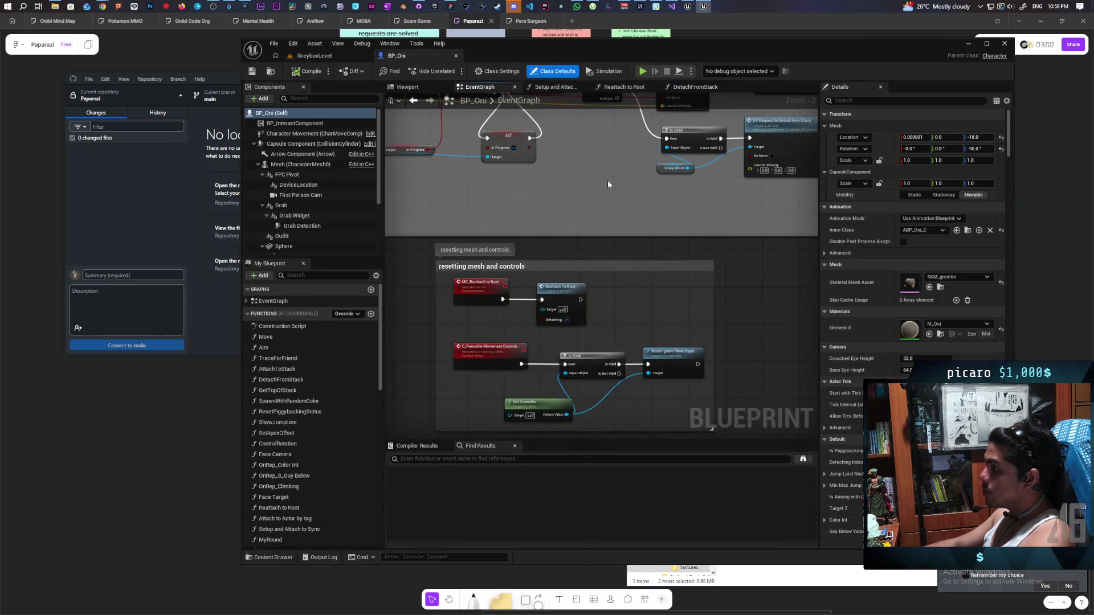
{"action": "scroll", "coordinate": [643, 338], "scroll_direction": "down", "scroll_amount": 5}
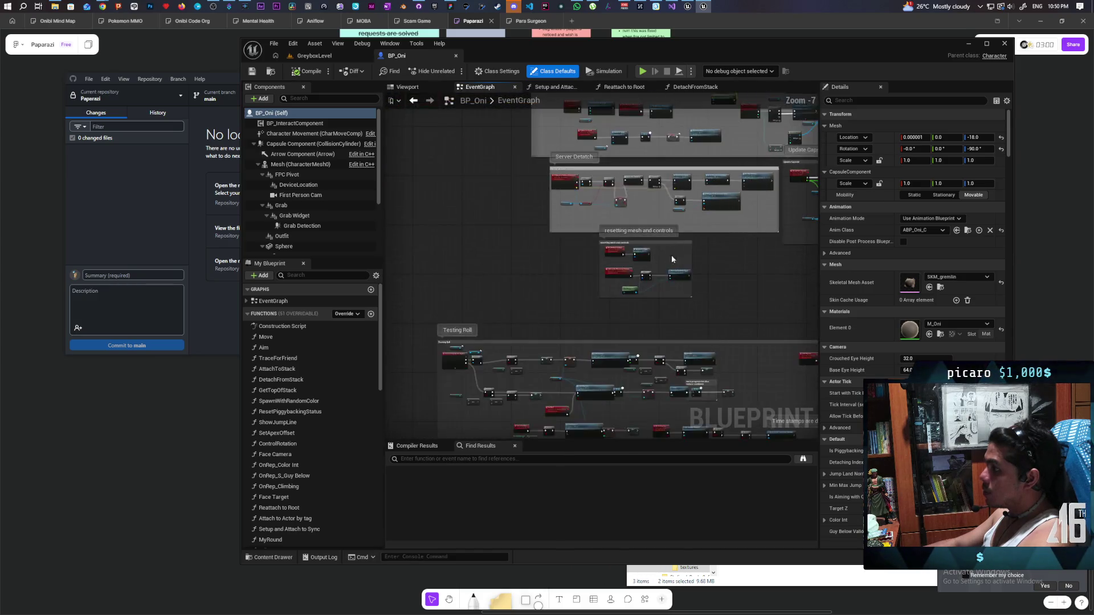
{"action": "scroll", "coordinate": [654, 281], "scroll_direction": "up", "scroll_amount": 3}
{"action": "scroll", "coordinate": [670, 302], "scroll_direction": "up", "scroll_amount": 4}
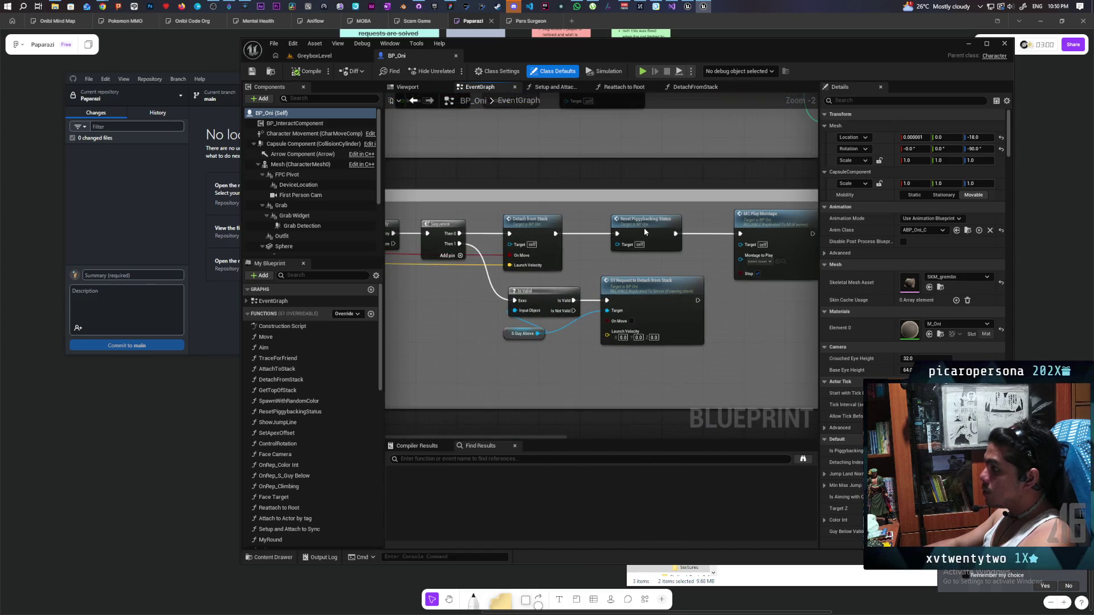
{"action": "double_click", "coordinate": [644, 227]}
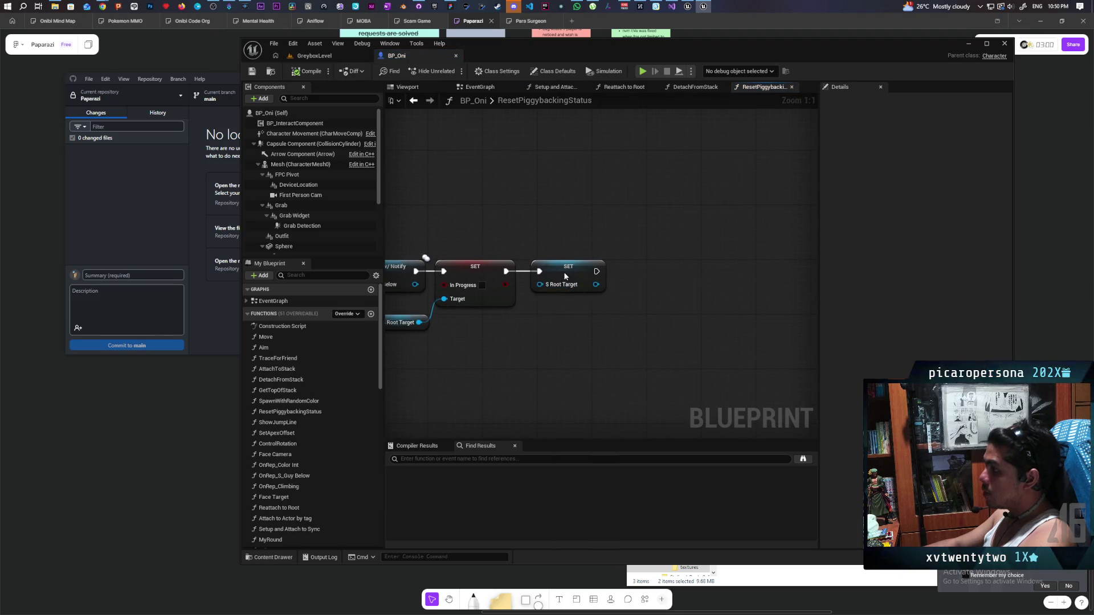
{"action": "left_click_drag", "start_coordinate": [565, 277], "coordinate": [655, 269]}
{"action": "left_click", "coordinate": [547, 340]}
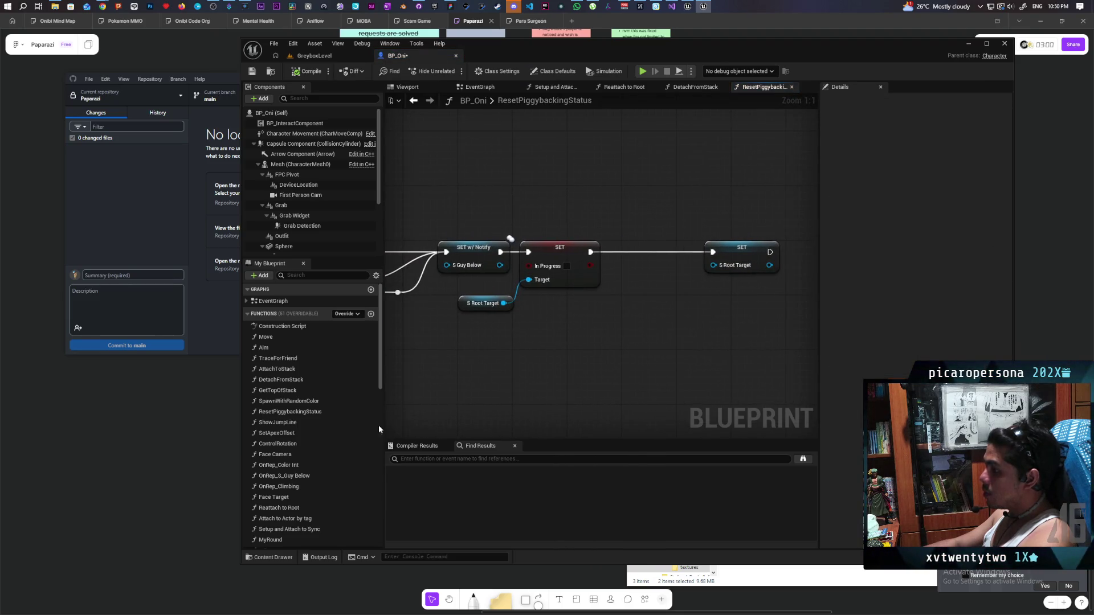
{"action": "scroll", "coordinate": [513, 331], "scroll_direction": "down", "scroll_amount": 4}
{"action": "scroll", "coordinate": [336, 396], "scroll_direction": "down", "scroll_amount": 6}
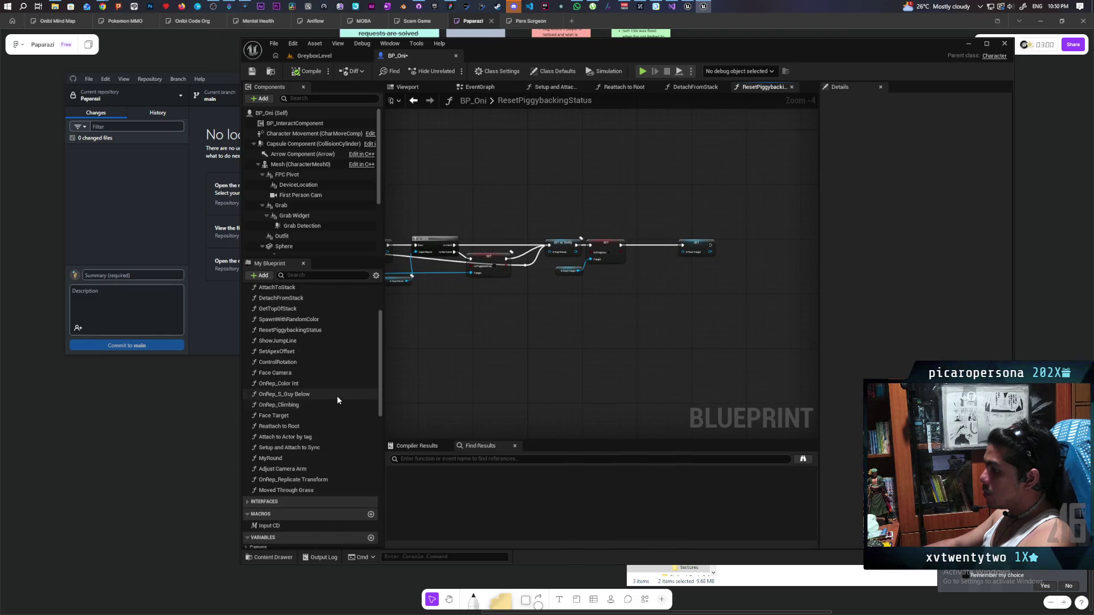
{"action": "scroll", "coordinate": [340, 404], "scroll_direction": "down", "scroll_amount": 4}
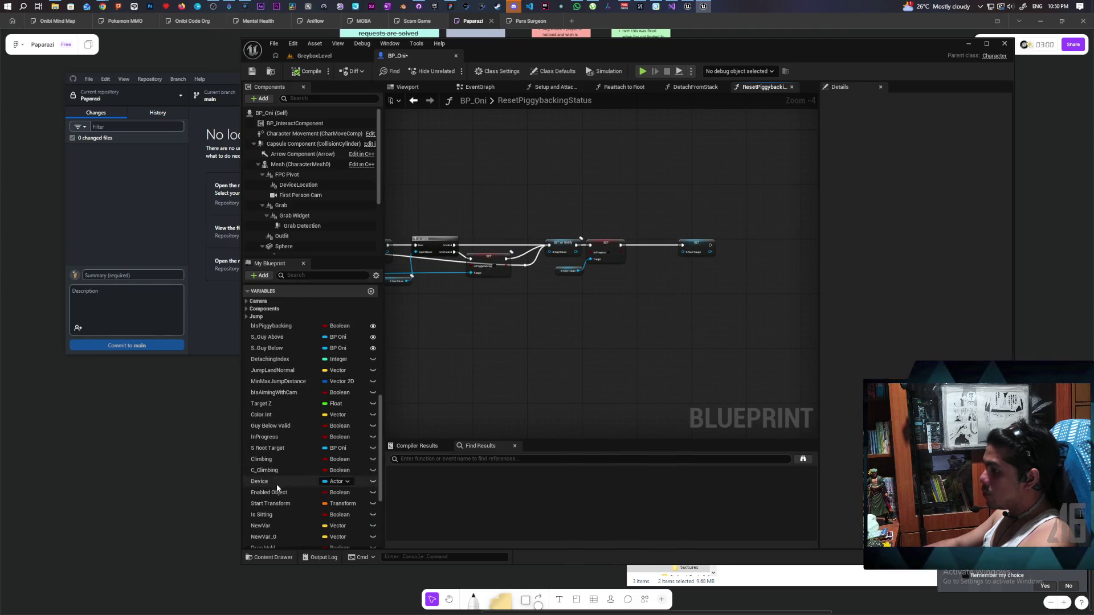
Add an S Root Target getter and get its Capsule Component, removing a stray capsule-size node
{"action": "mouse_move", "coordinate": [272, 448]}
{"action": "left_mouse_down"}
{"action": "mouse_move", "coordinate": [614, 282]}
{"action": "mouse_move", "coordinate": [625, 312]}
{"action": "left_mouse_up"}
{"action": "key", "text": "Escape"}
{"action": "scroll", "coordinate": [629, 302], "scroll_direction": "up", "scroll_amount": 4}
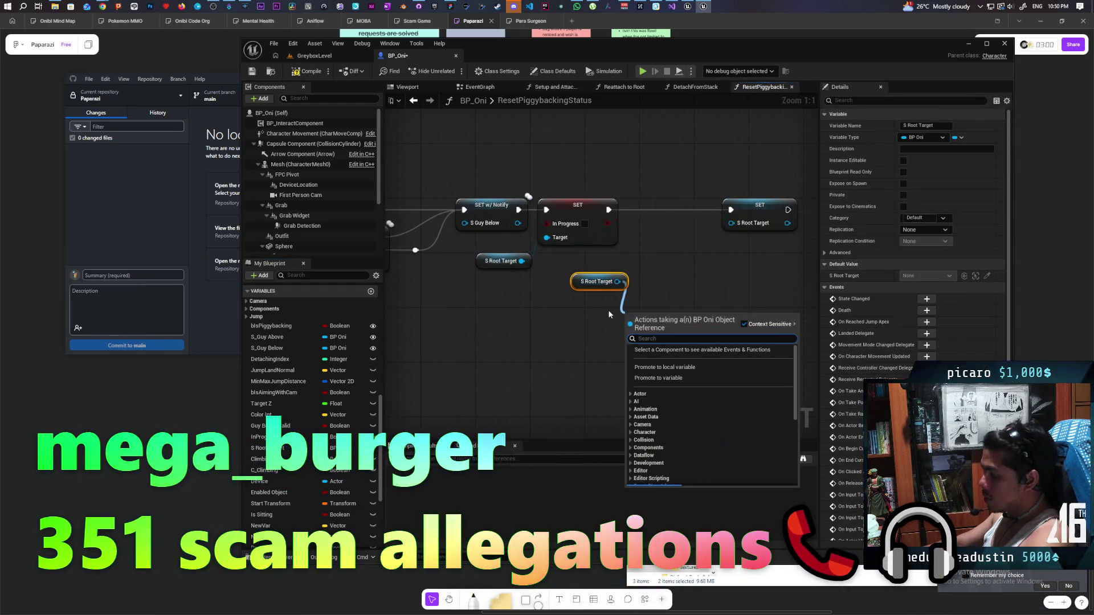
{"action": "type", "text": "get capsule"}
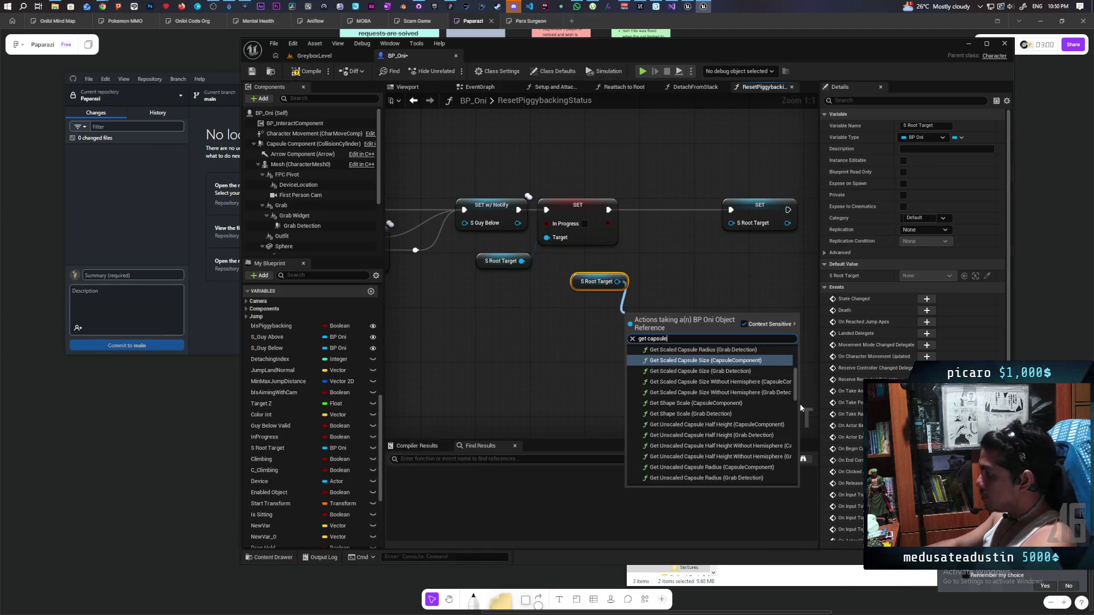
{"action": "left_click", "coordinate": [710, 361]}
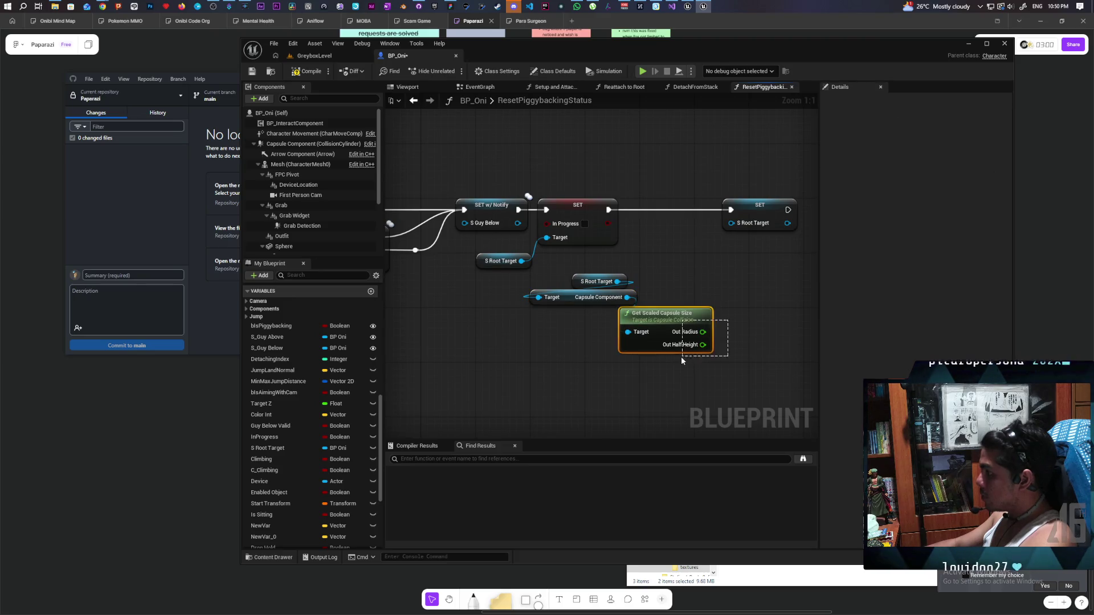
{"action": "key", "text": "Delete"}
Add a Recreate Physics State node and feed the capsule component into it
{"action": "left_click_drag", "start_coordinate": [625, 298], "coordinate": [648, 293]}
{"action": "type", "text": "reset"}
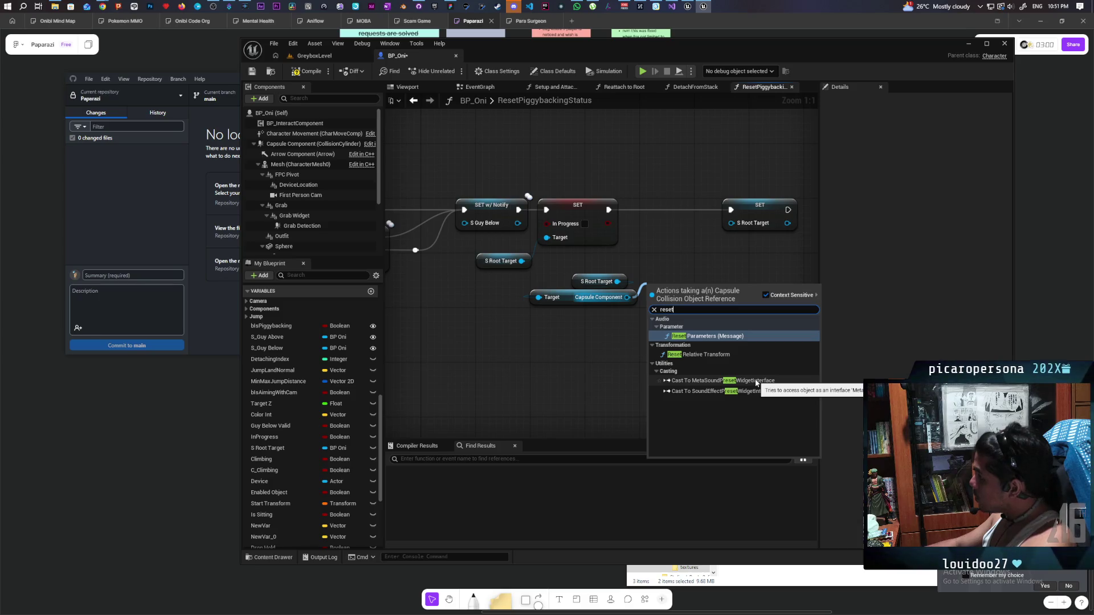
{"action": "left_click", "coordinate": [621, 333]}
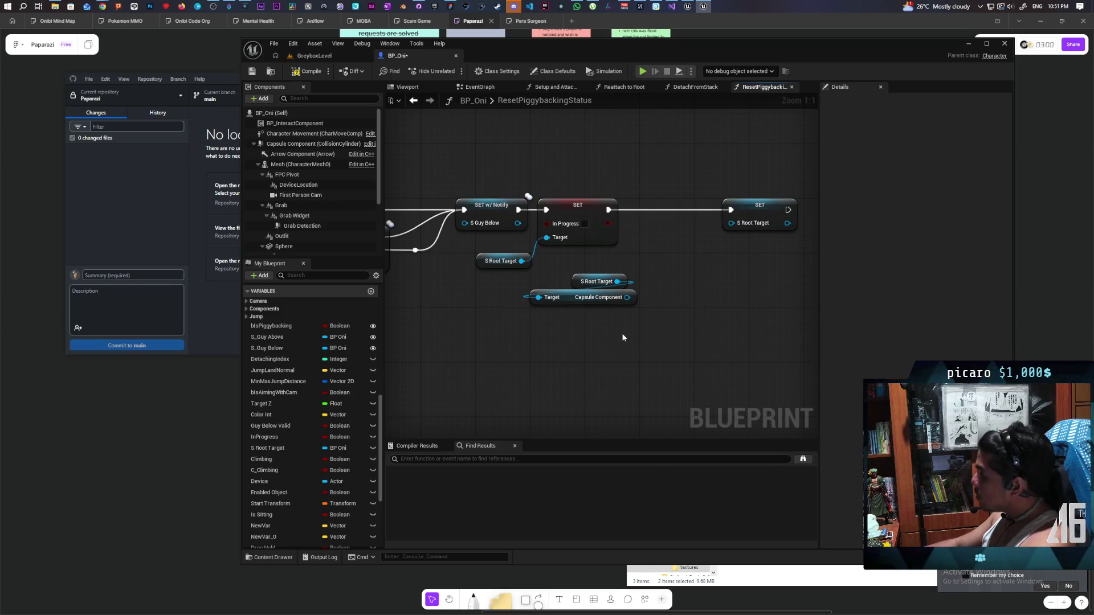
{"action": "right_click", "coordinate": [623, 337]}
{"action": "type", "text": "reset"}
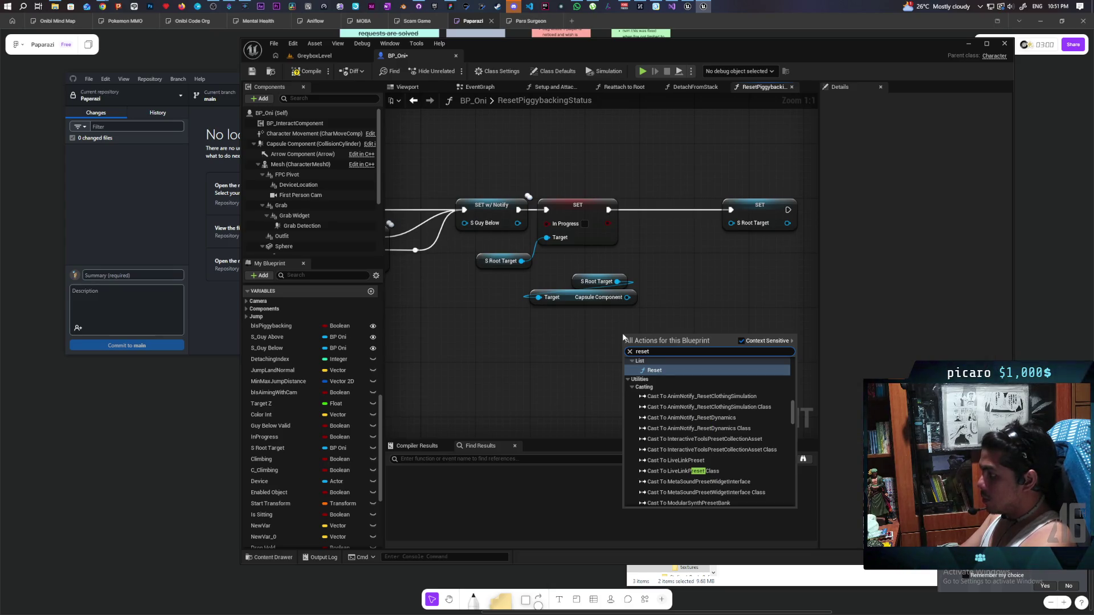
{"action": "key", "text": "BackSpace"}
{"action": "key", "text": "BackSpace"}
{"action": "key", "text": "BackSpace"}
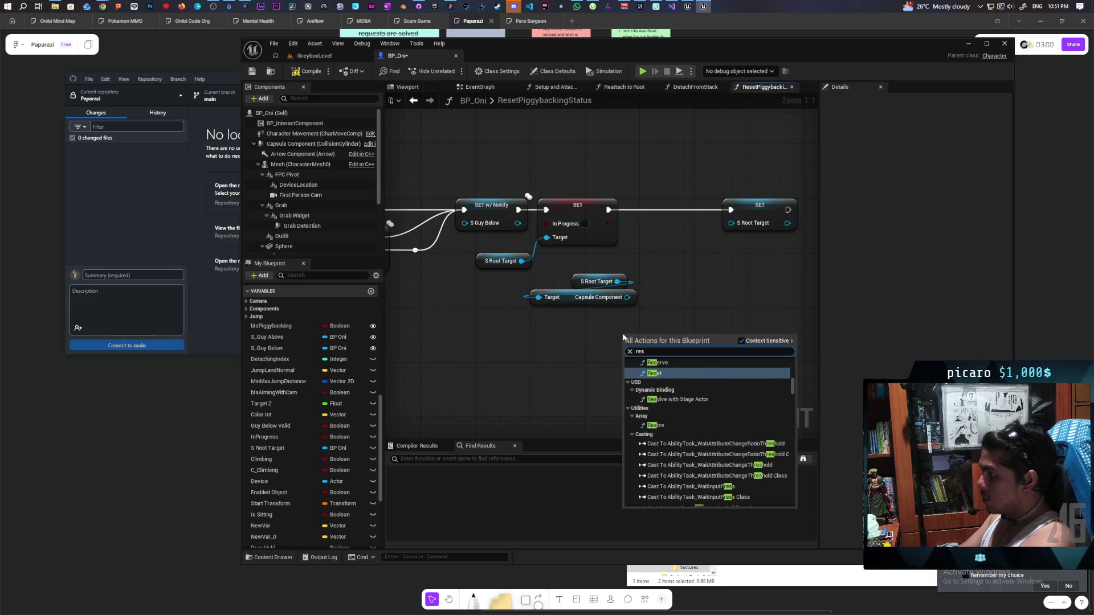
{"action": "type", "text": "crea"}
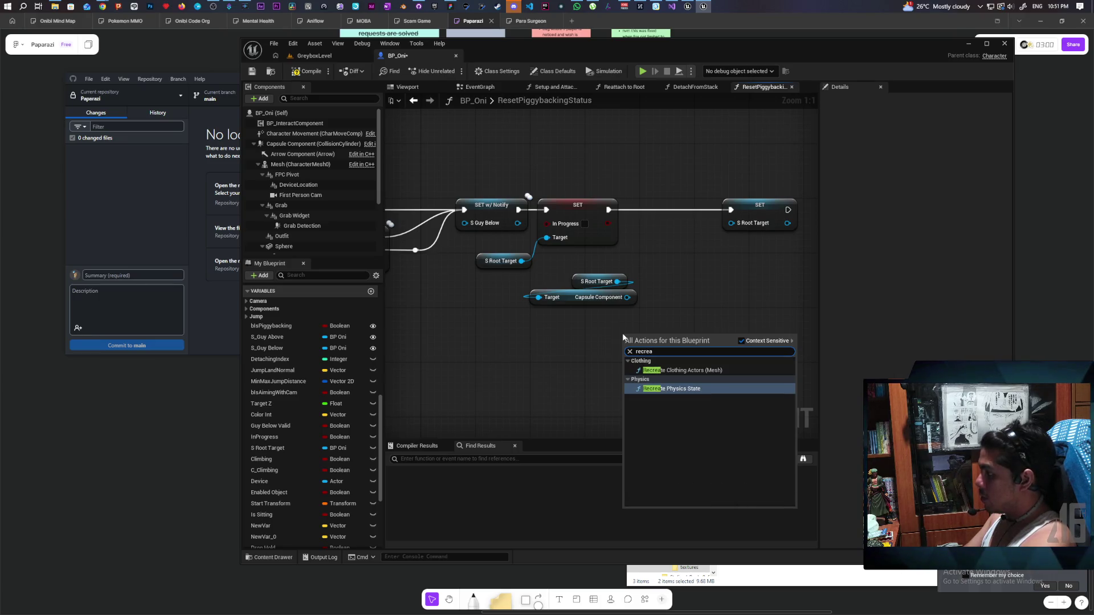
{"action": "key", "text": "Return"}
{"action": "mouse_move", "coordinate": [627, 297]}
{"action": "left_mouse_down"}
{"action": "mouse_move", "coordinate": [628, 365]}
{"action": "mouse_move", "coordinate": [661, 212]}
{"action": "mouse_move", "coordinate": [649, 203]}
{"action": "mouse_move", "coordinate": [638, 214]}
{"action": "left_mouse_up"}
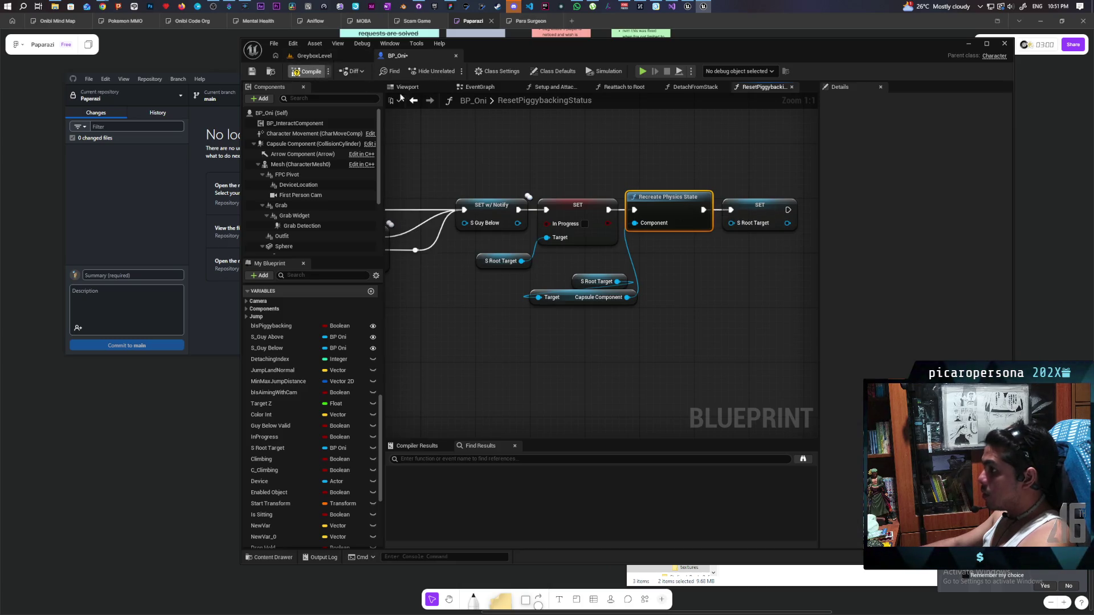
From the GreyboxLevel view, start a multiplayer PIE session and take control of the game view
{"action": "left_click", "coordinate": [326, 55]}
{"action": "left_click", "coordinate": [501, 70]}
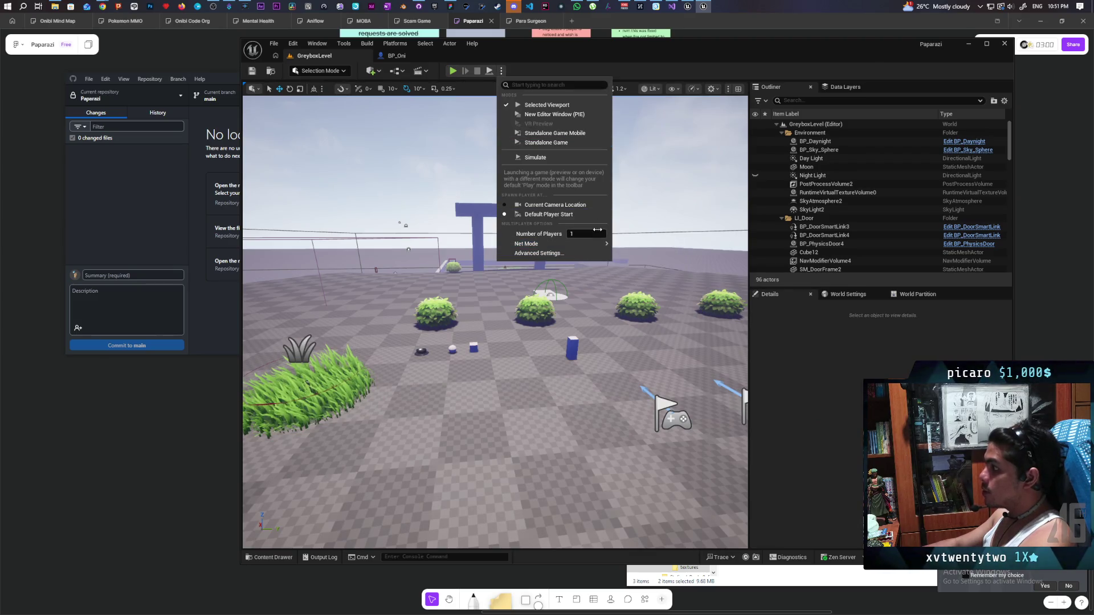
{"action": "left_click", "coordinate": [614, 55]}
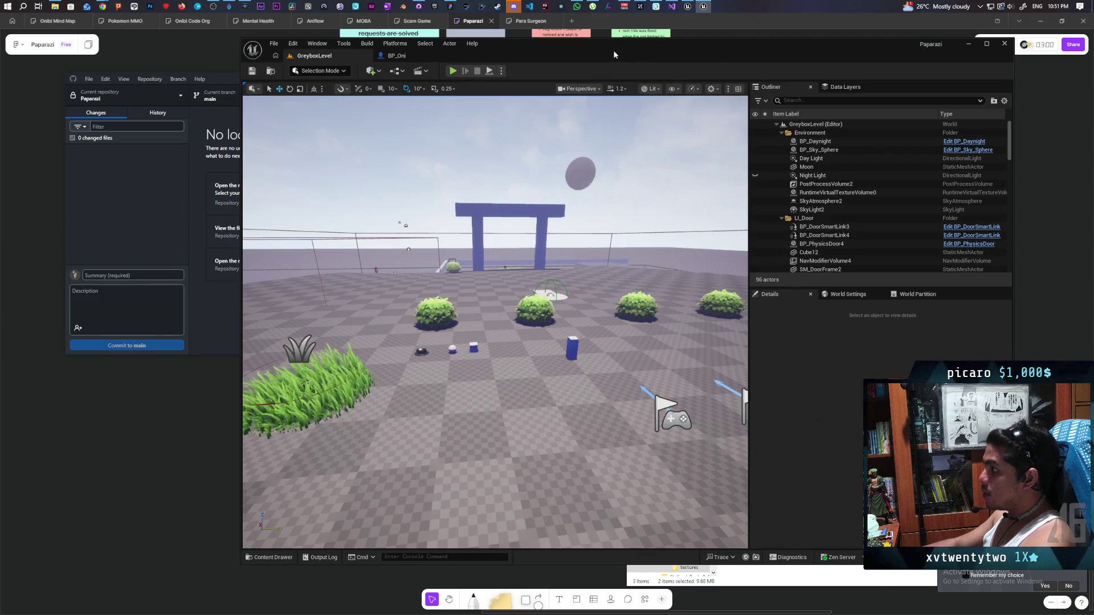
{"action": "left_click_drag", "start_coordinate": [614, 54], "coordinate": [748, 52]}
{"action": "left_click", "coordinate": [584, 68]}
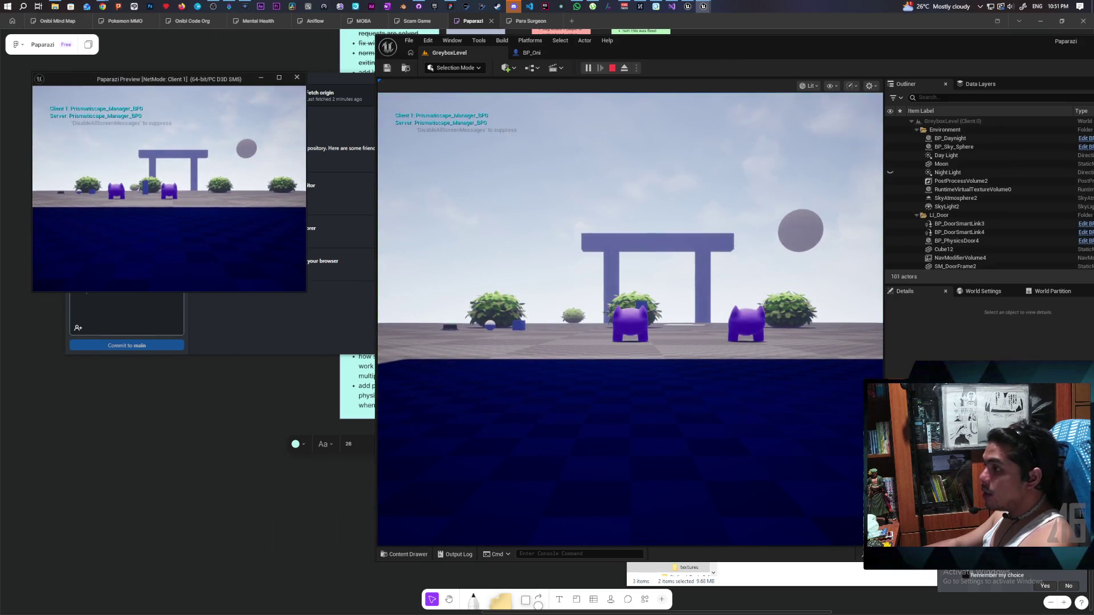
{"action": "left_click", "coordinate": [159, 145]}
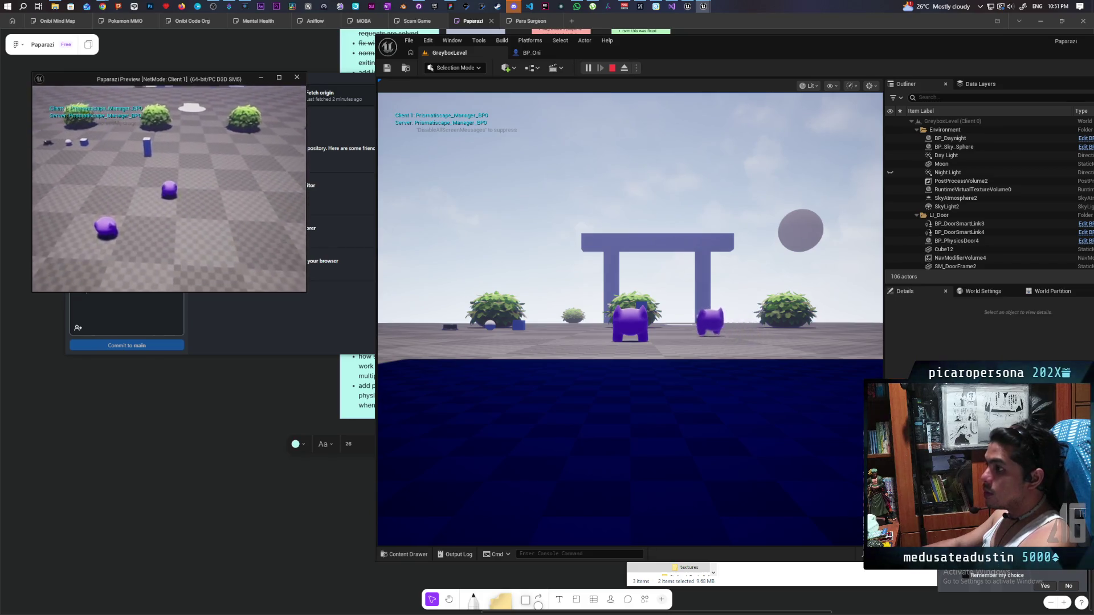
Walk the character around the level, in and out of the grass patch, then stop the session
{"action": "key", "text": "w"}
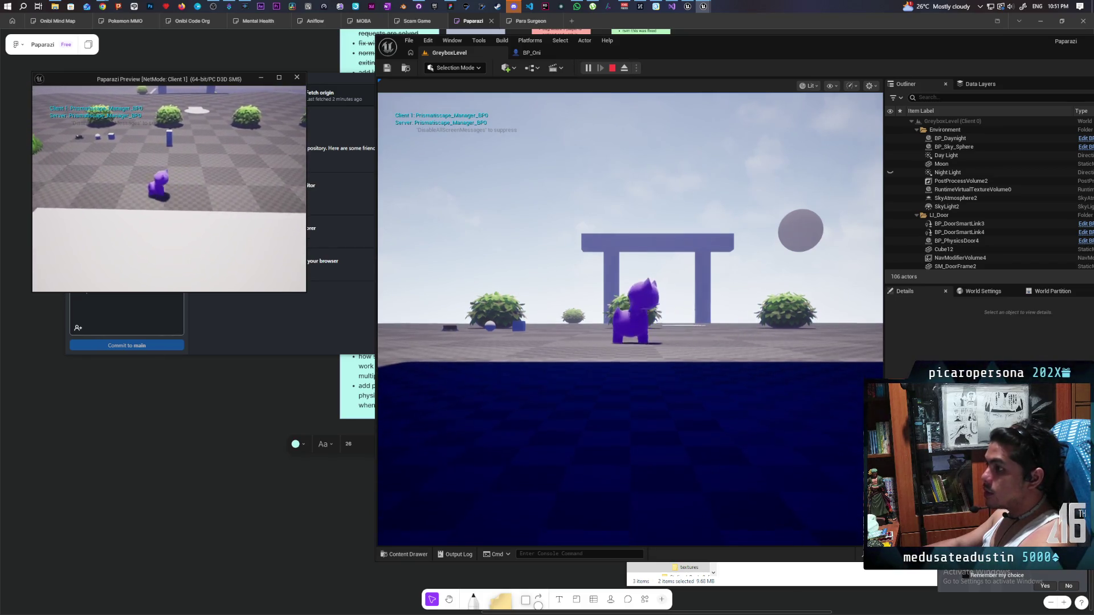
{"action": "key", "text": "w"}
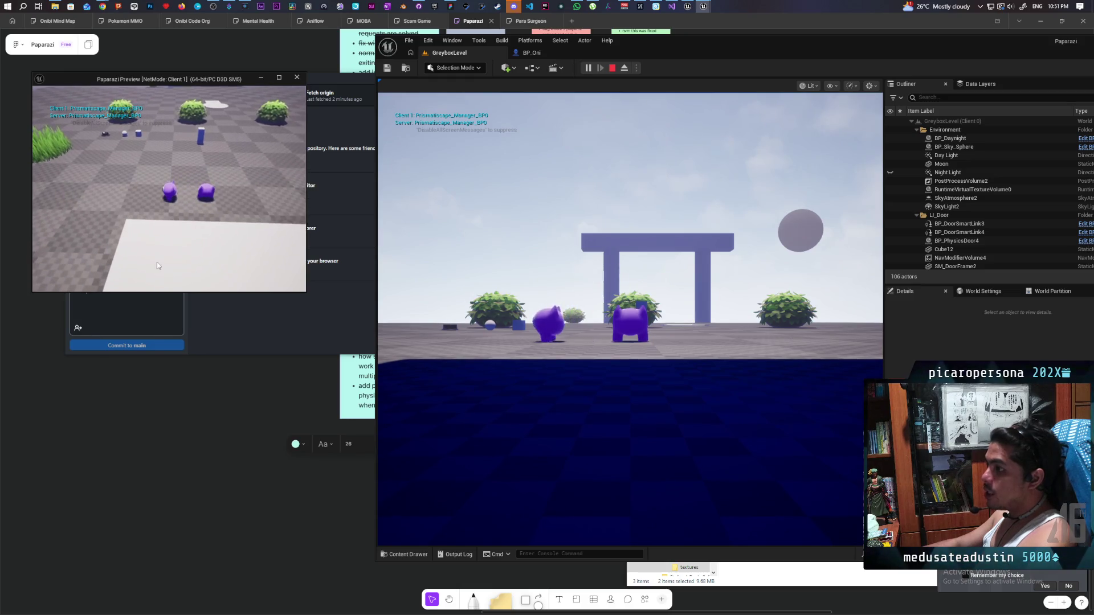
{"action": "key", "text": "w"}
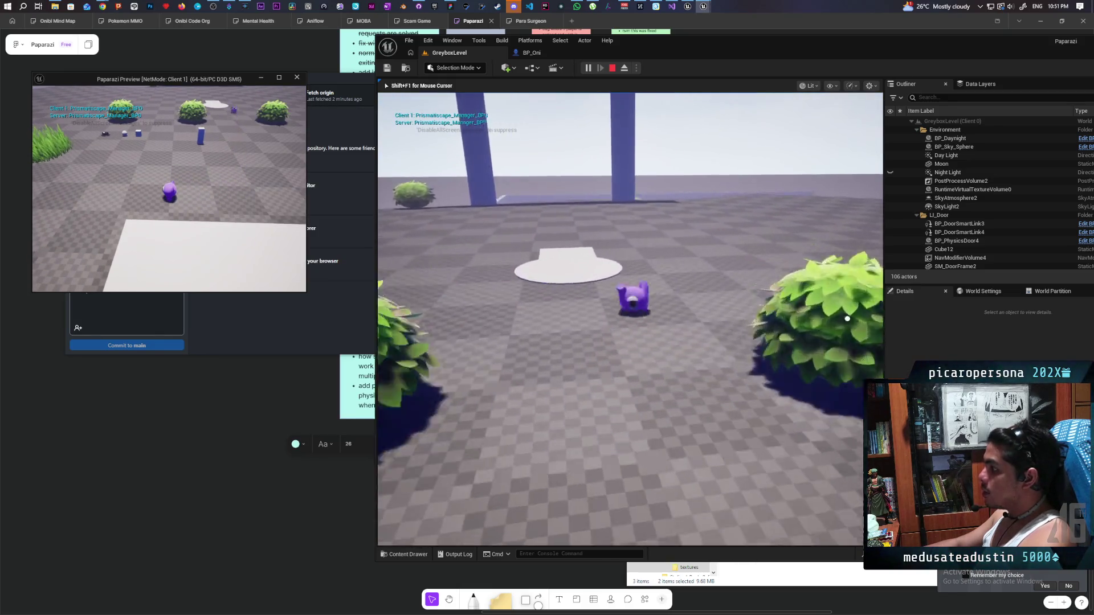
{"action": "key", "text": "w"}
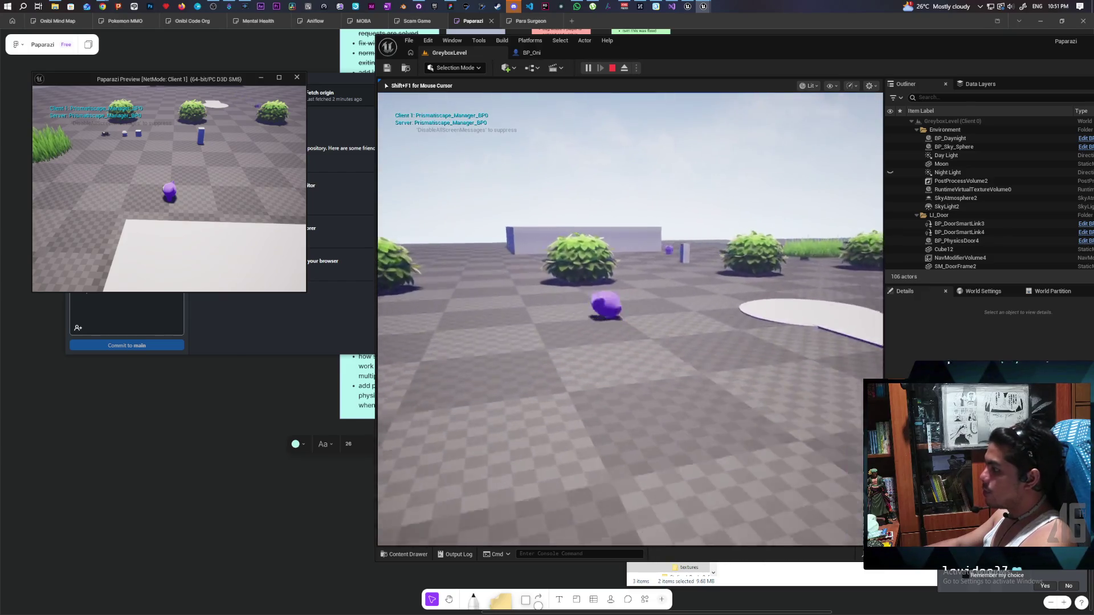
{"action": "key", "text": "w"}
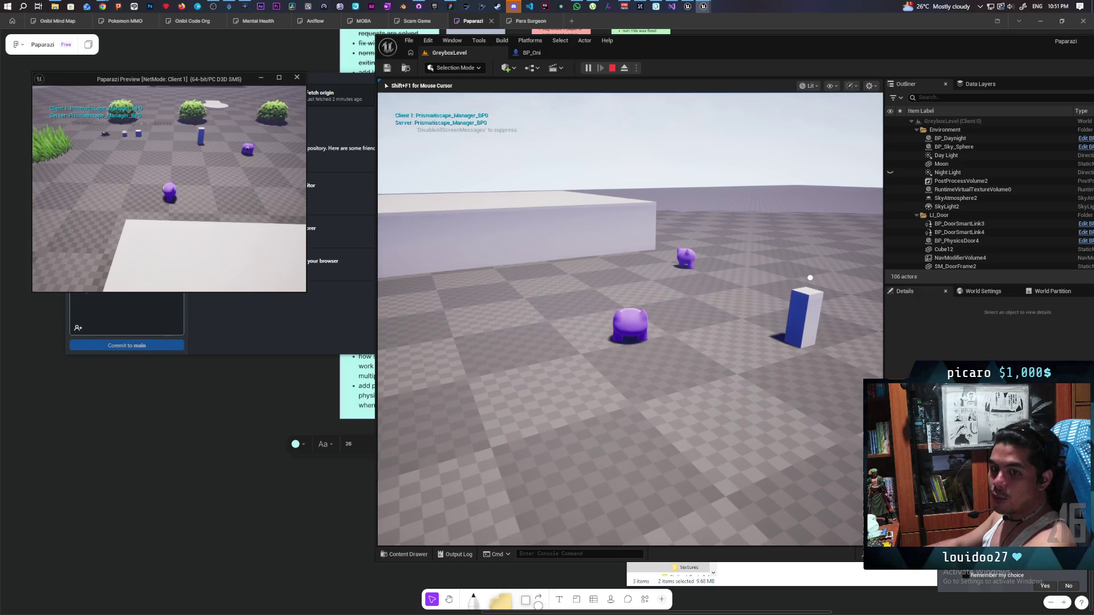
{"action": "key", "text": "w"}
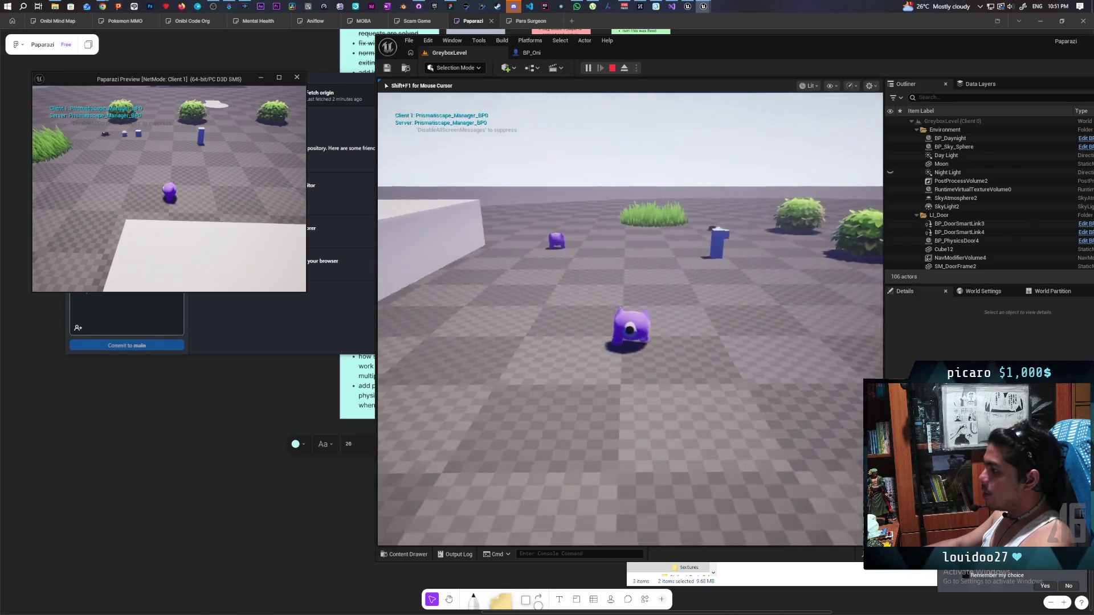
{"action": "key", "text": "w"}
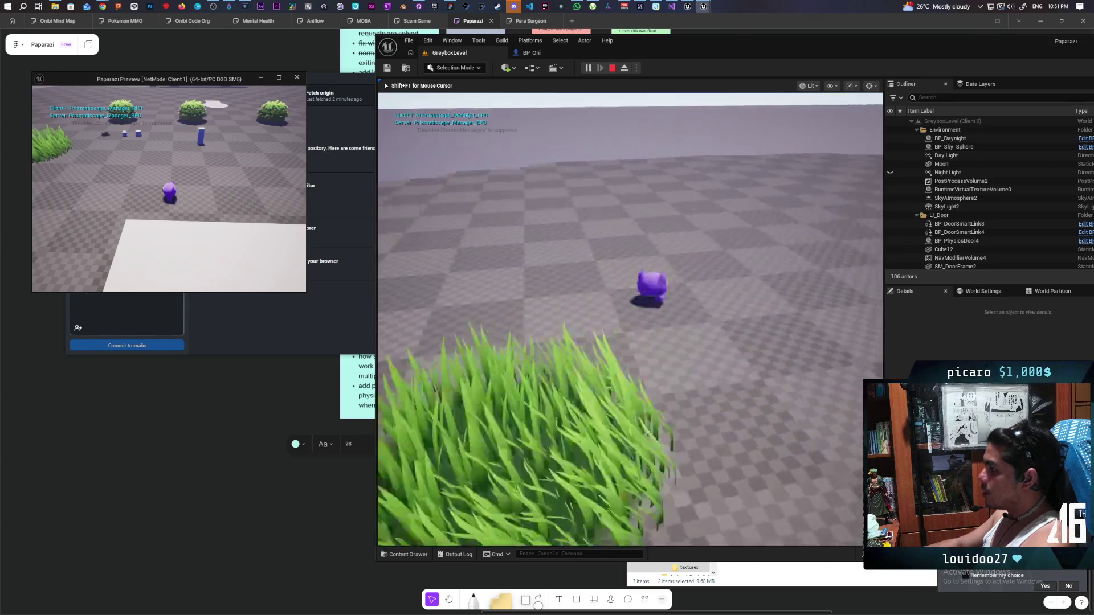
{"action": "key", "text": "s"}
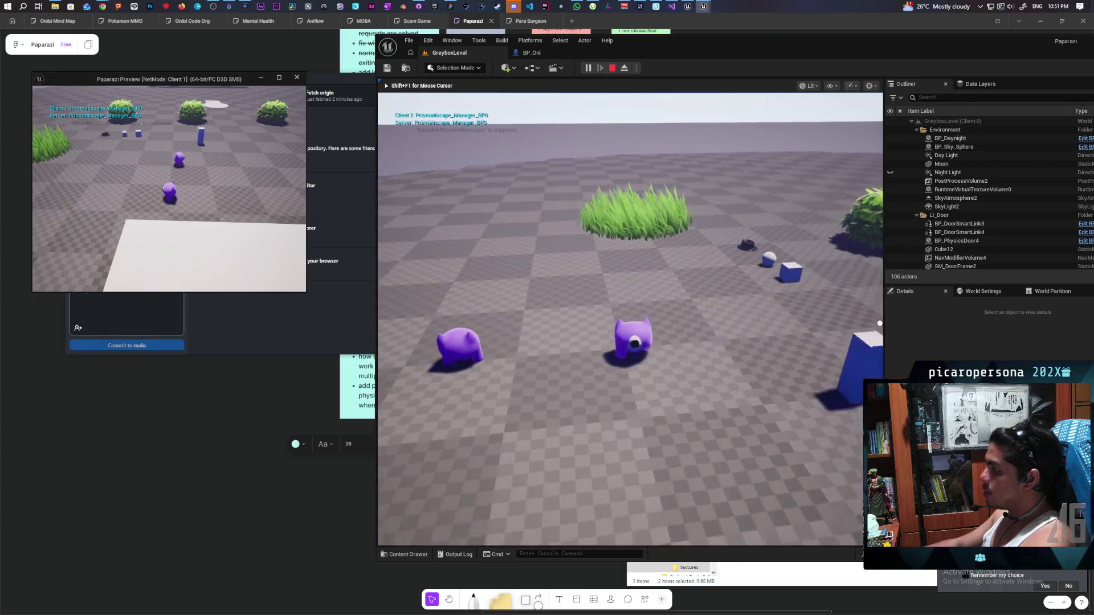
{"action": "key", "text": "w"}
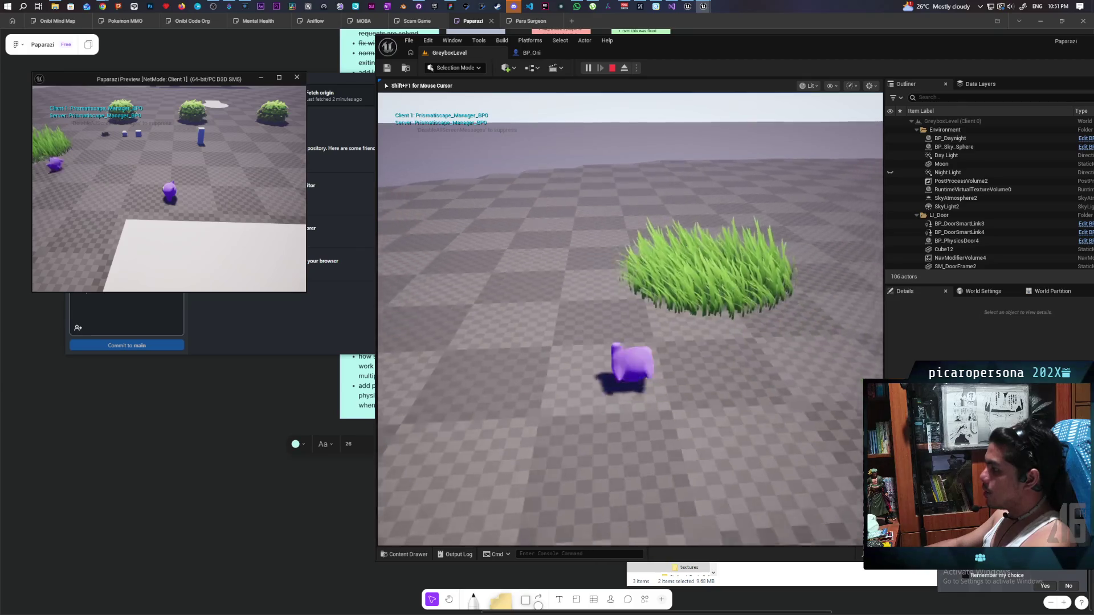
{"action": "key", "text": "s"}
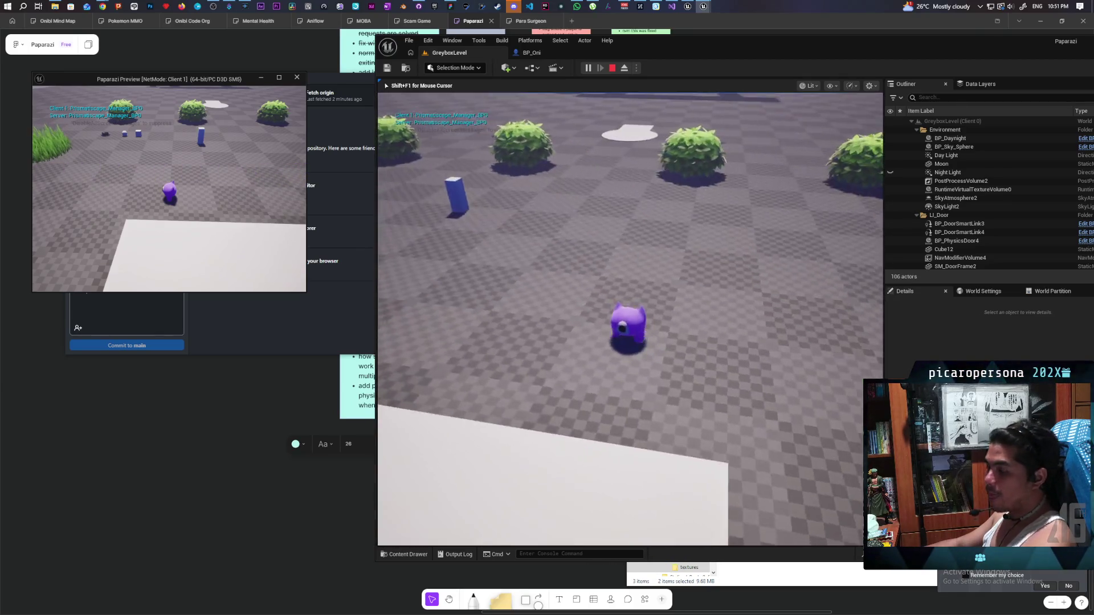
{"action": "key", "text": "w"}
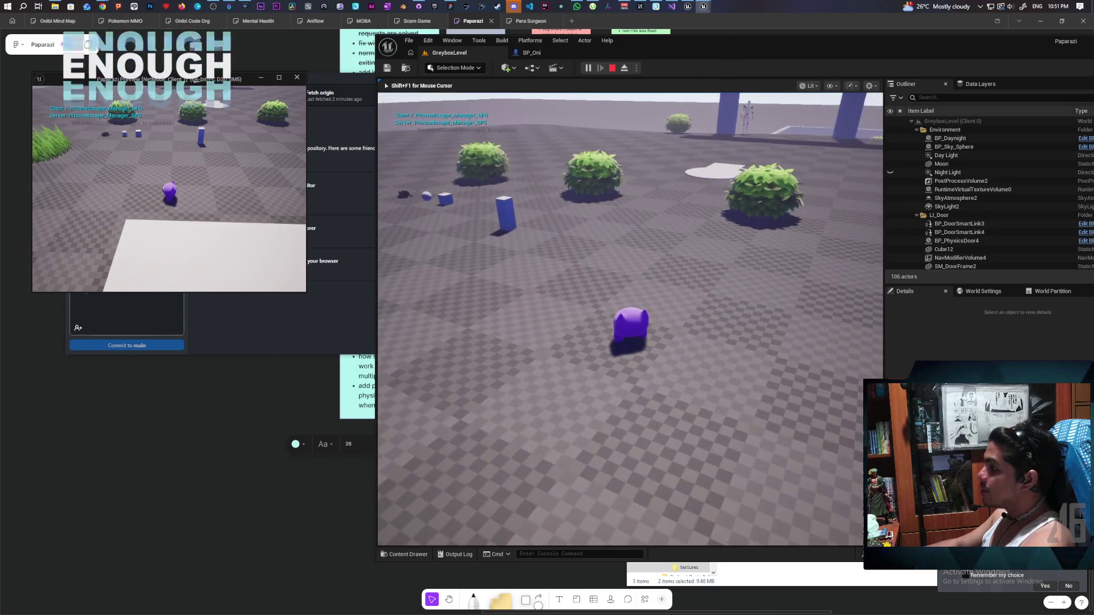
{"action": "key", "text": "Escape"}
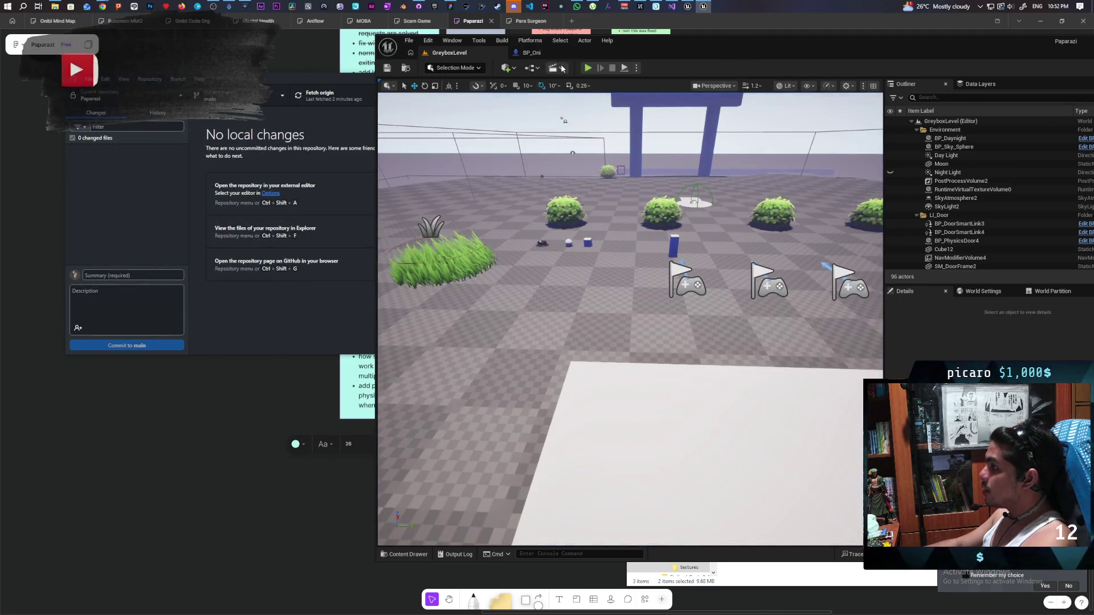
Restart multiplayer PIE from GreyboxLevel, walk the purple character onto the white platform, then stop
{"action": "left_click", "coordinate": [532, 52]}
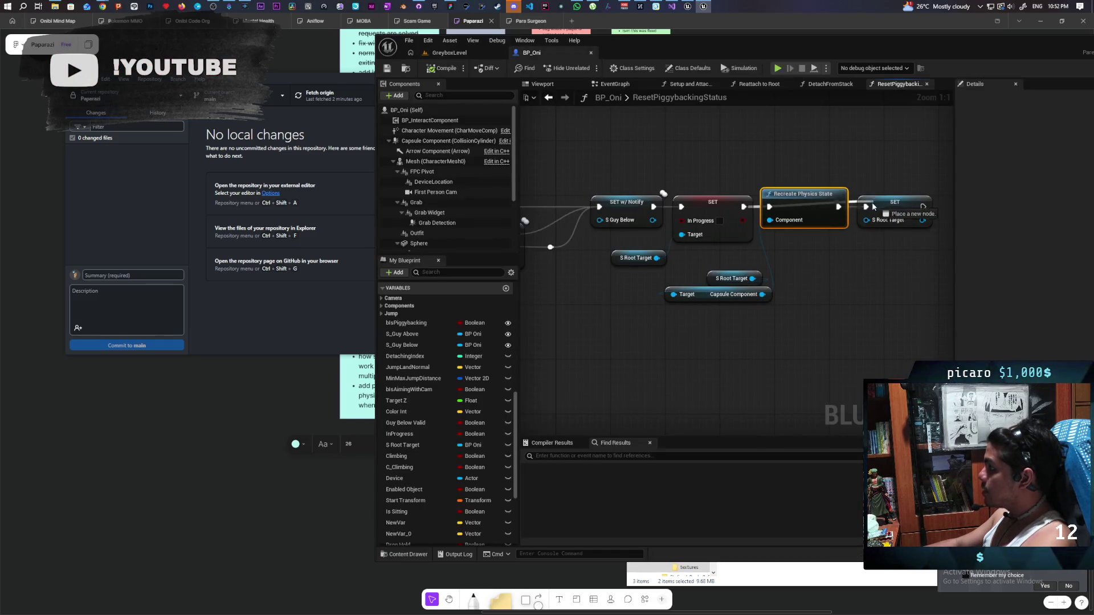
{"action": "left_click", "coordinate": [466, 56]}
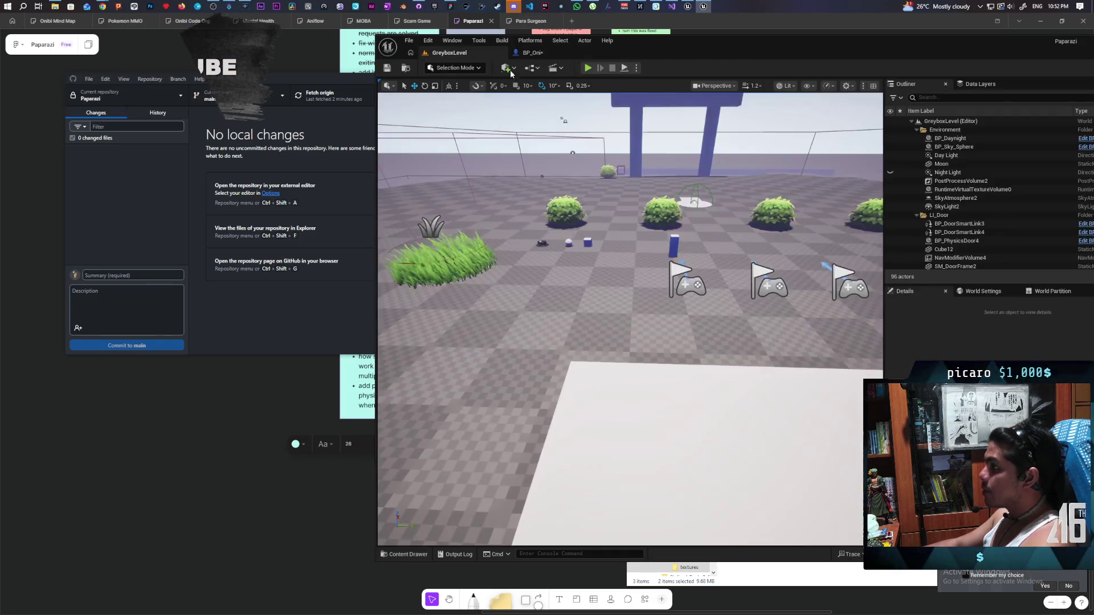
{"action": "left_click", "coordinate": [596, 67]}
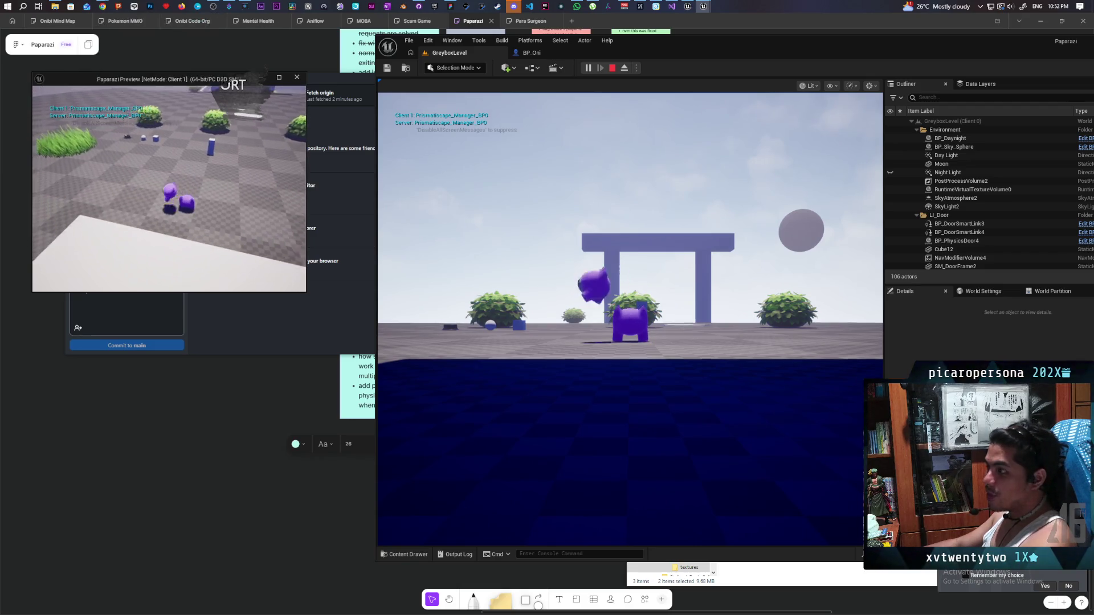
{"action": "left_click", "coordinate": [630, 319]}
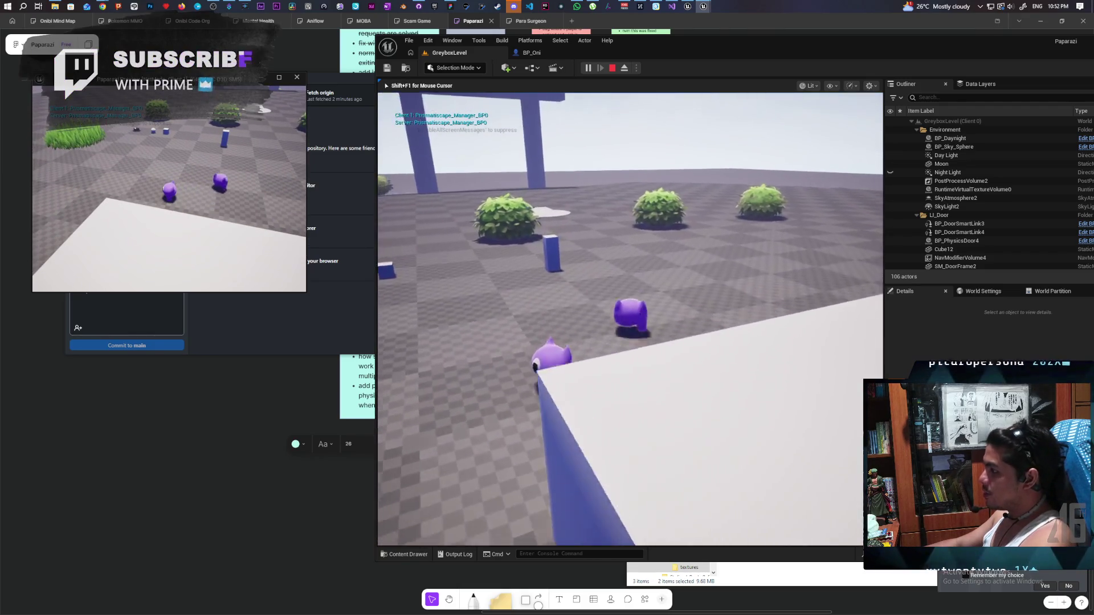
{"action": "key", "text": "w"}
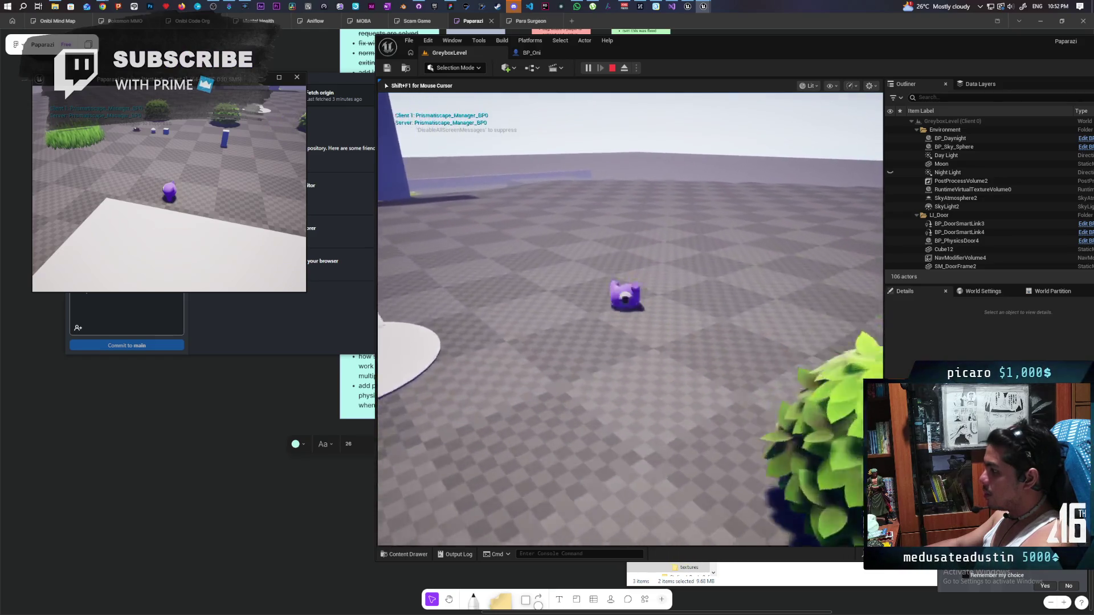
{"action": "key", "text": "w"}
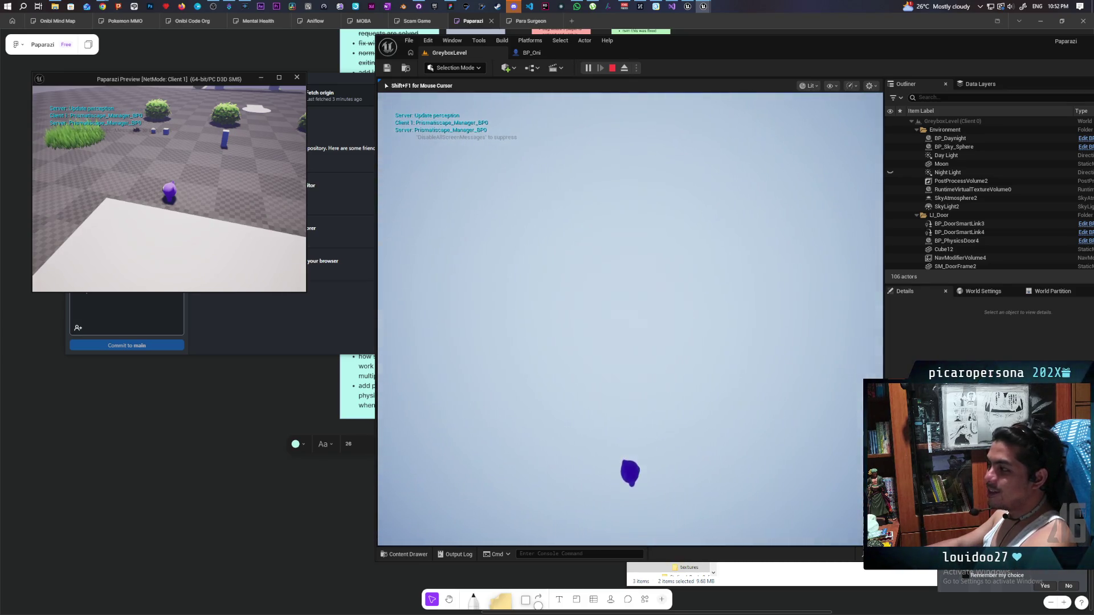
{"action": "key", "text": "Escape"}
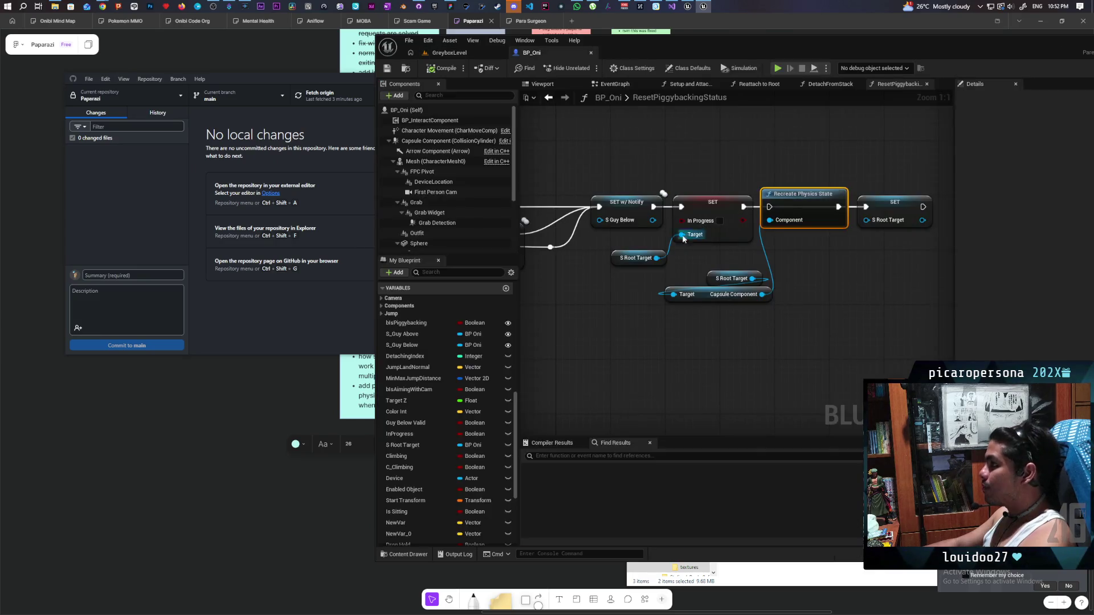
Connect SET to Recreate Physics State in ResetPiggybackingStatus and relaunch the GreyboxLevel multiplayer test
{"action": "left_click_drag", "start_coordinate": [742, 207], "coordinate": [770, 207]}
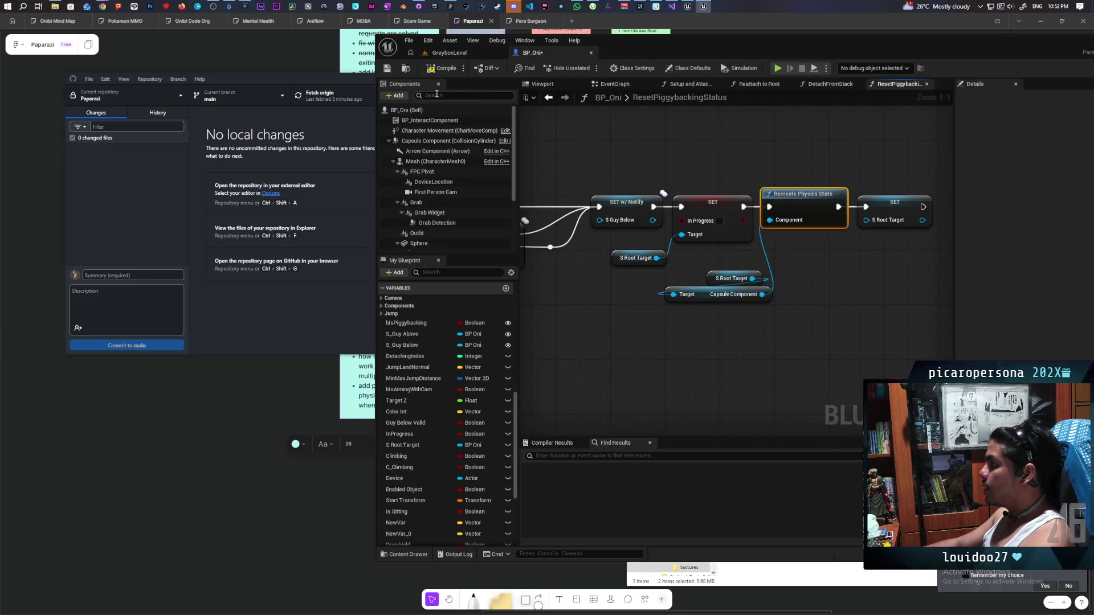
{"action": "left_click", "coordinate": [455, 53]}
{"action": "key", "text": "alt+p"}
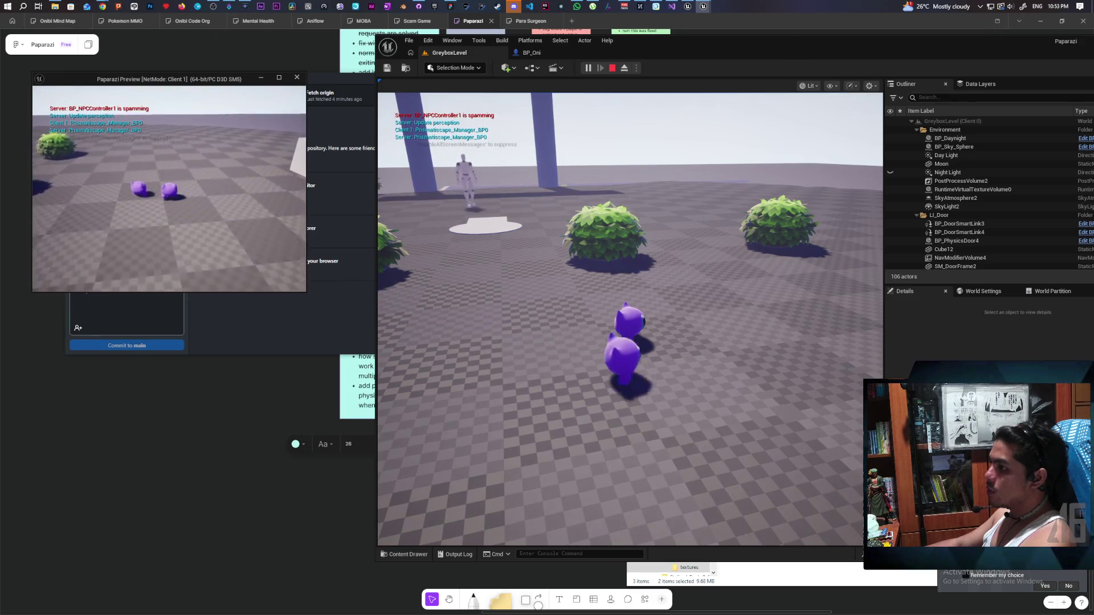
Rerun the multiplayer play test, walk the character to the white disc, then stop it
{"action": "left_click", "coordinate": [612, 68]}
{"action": "left_click", "coordinate": [593, 70]}
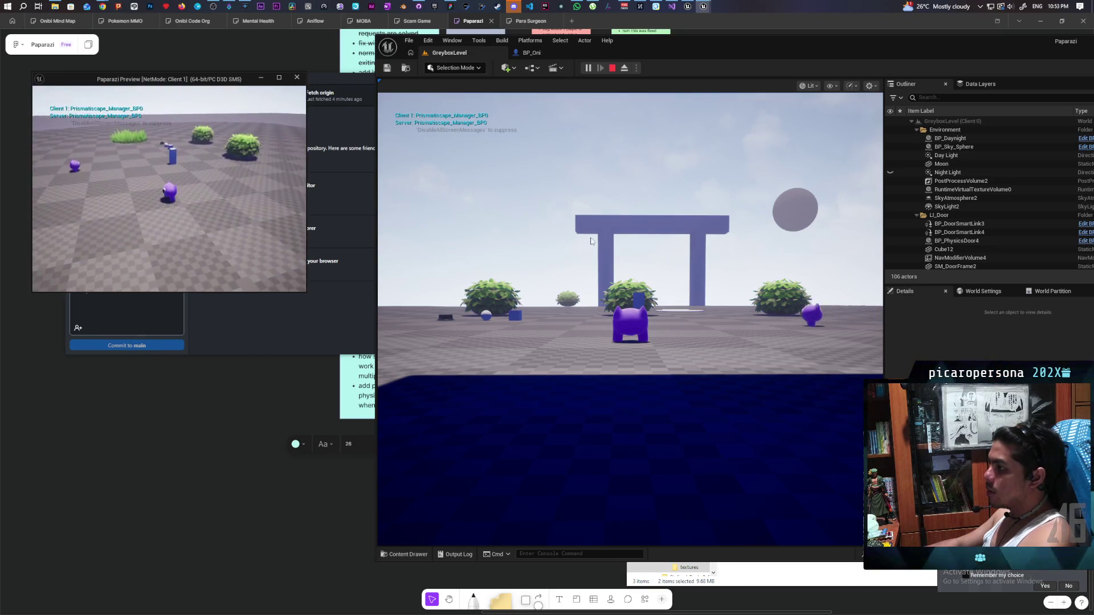
{"action": "left_click", "coordinate": [629, 319]}
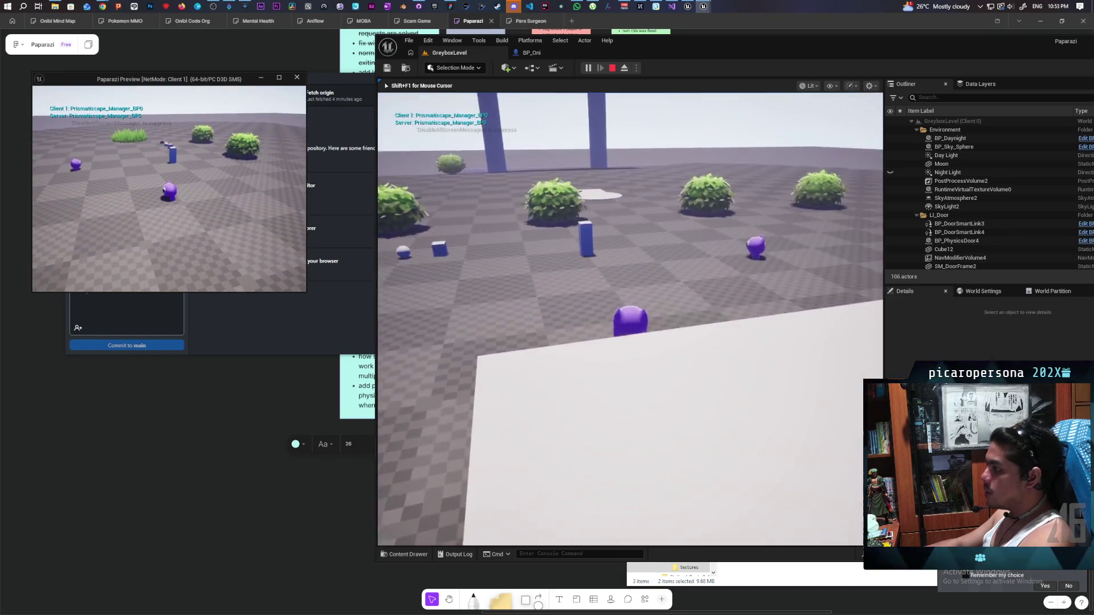
{"action": "key", "text": "shift+F1"}
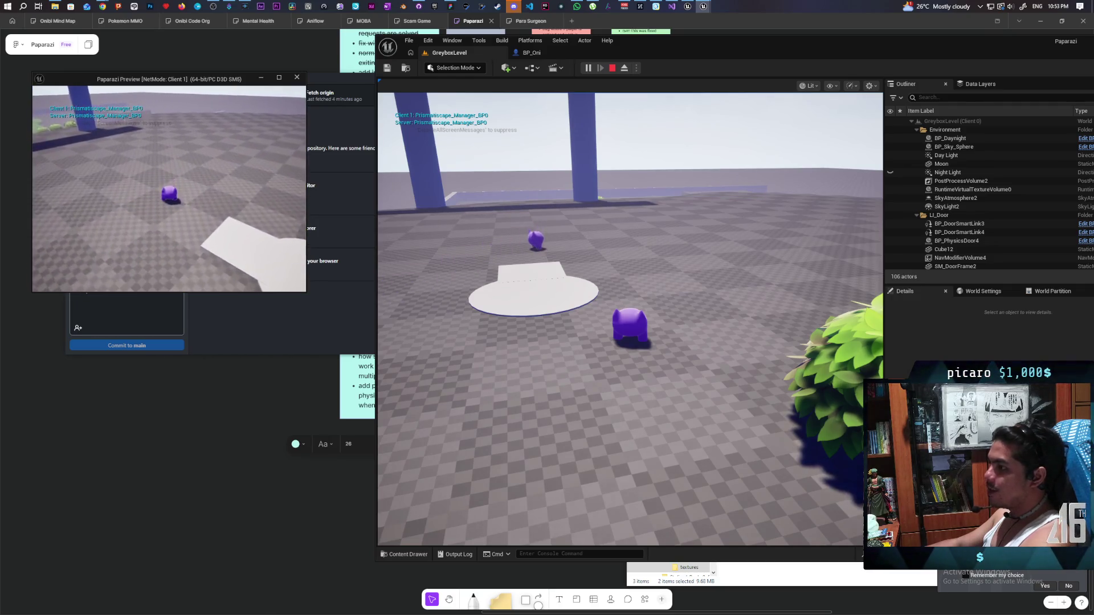
{"action": "key", "text": "Escape"}
{"action": "left_click", "coordinate": [364, 393]}
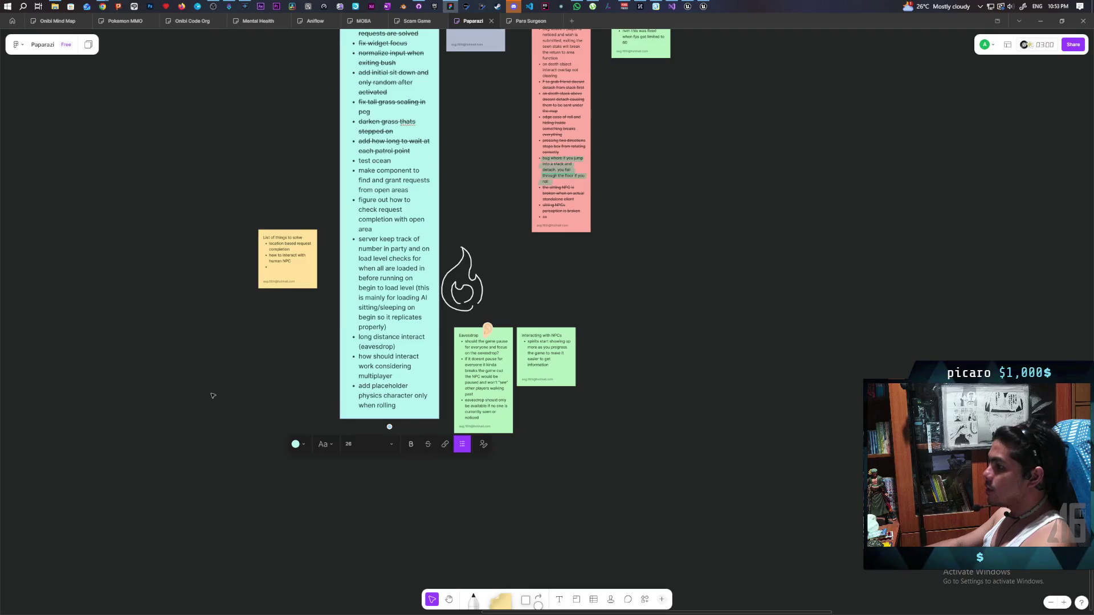
Add a new bullet to the cyan to-do note for figuring out why client rolling isn't smooth
{"action": "scroll", "coordinate": [401, 420], "scroll_direction": "up", "scroll_amount": 3}
{"action": "double_click", "coordinate": [397, 489]}
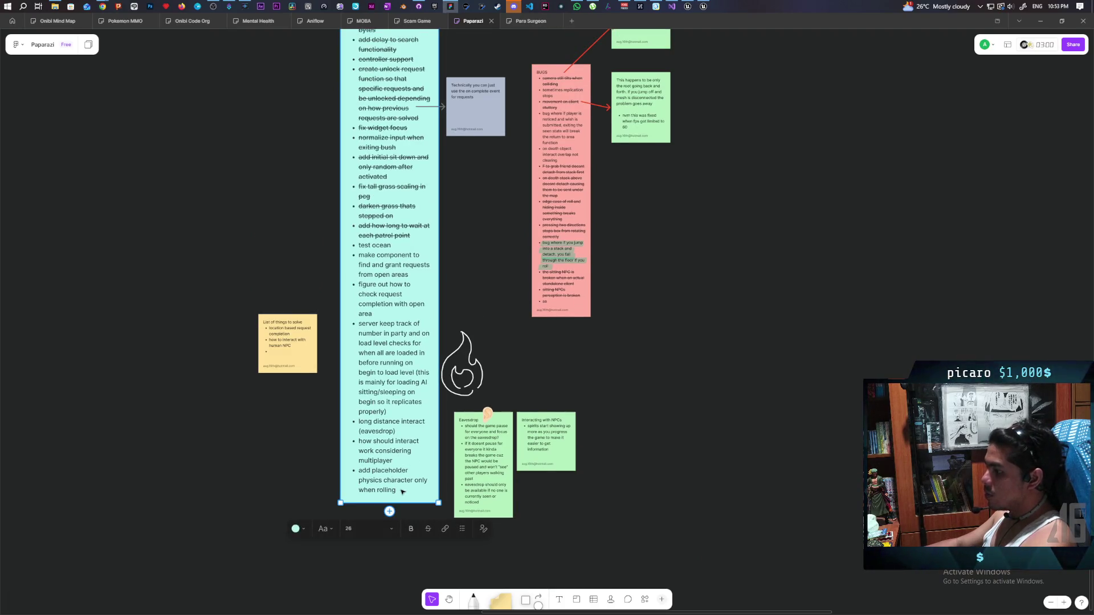
{"action": "key", "text": "Return"}
{"action": "type", "text": "figure out why client rolling not smooth"}
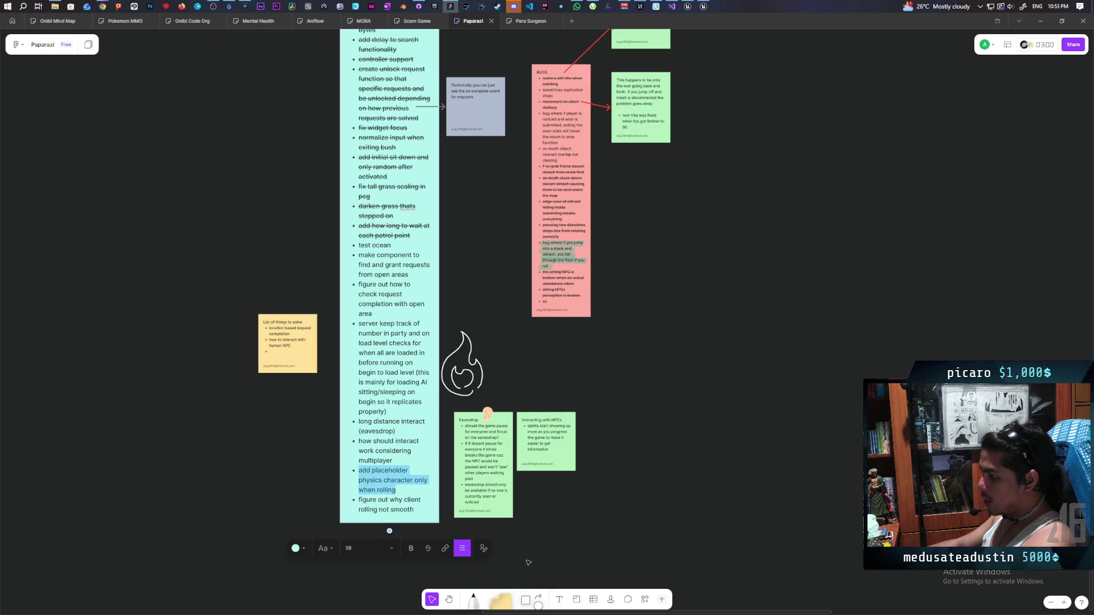
Strike through 'add placeholder physics character only when rolling' and restart Unreal's multiplayer play test
{"action": "left_click", "coordinate": [427, 548]}
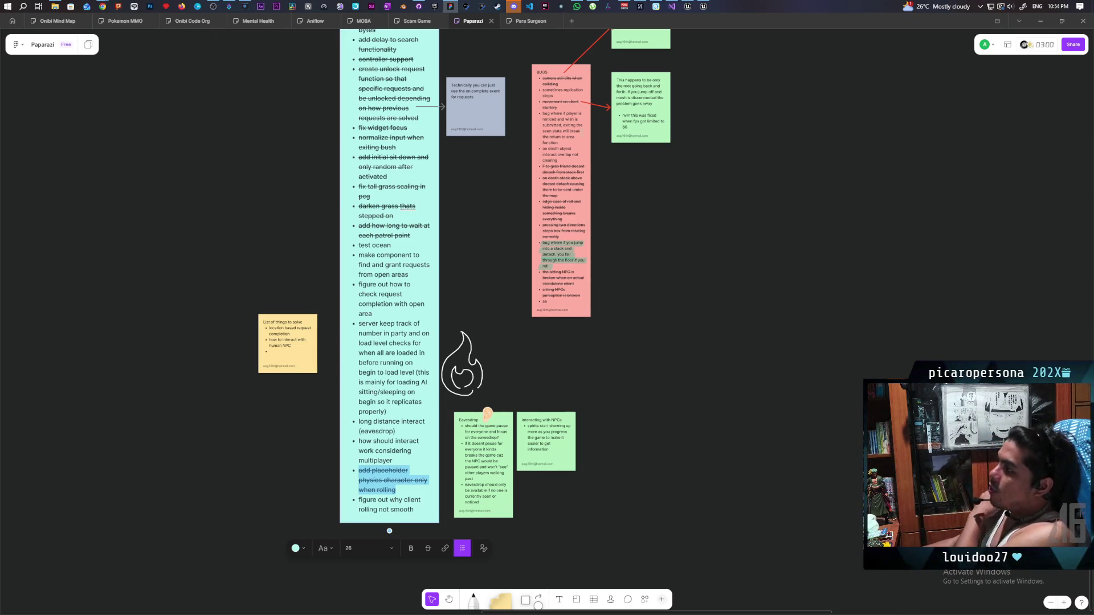
{"action": "left_click", "coordinate": [703, 8]}
{"action": "left_click", "coordinate": [588, 69]}
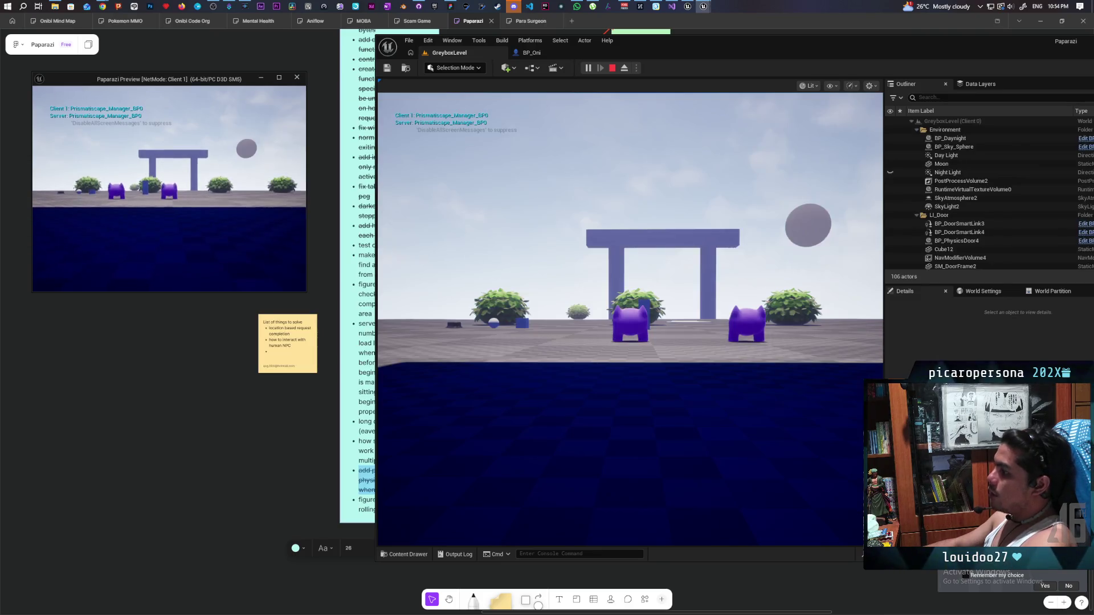
Roll the cat past the bushes toward the pillar, walk it into the tall grass, then end PIE
{"action": "key", "text": "w"}
{"action": "key", "text": "w"}
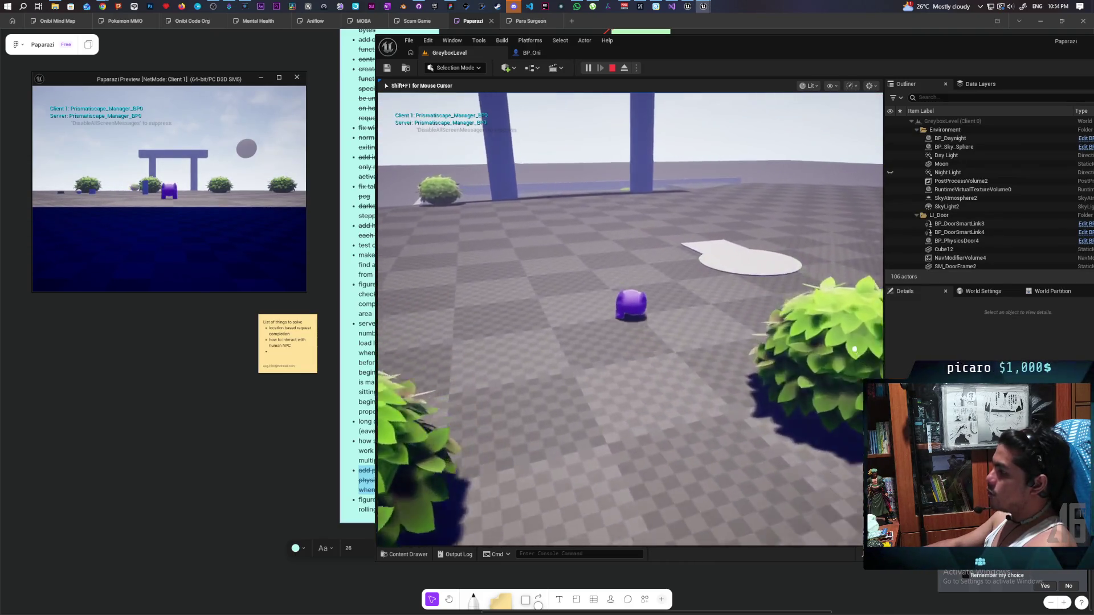
{"action": "key", "text": "w"}
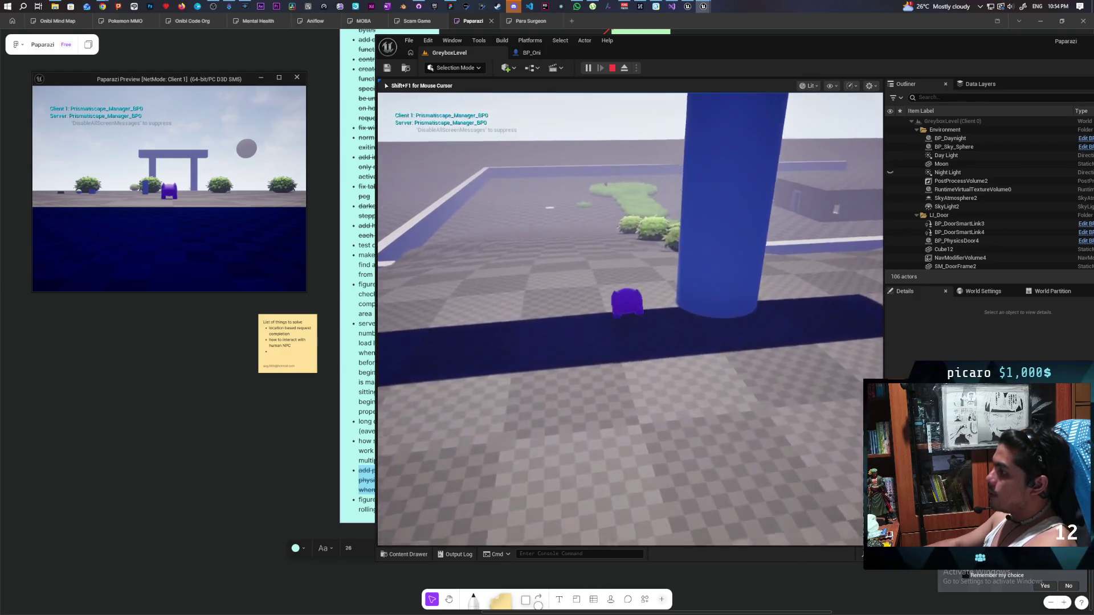
{"action": "key", "text": "w"}
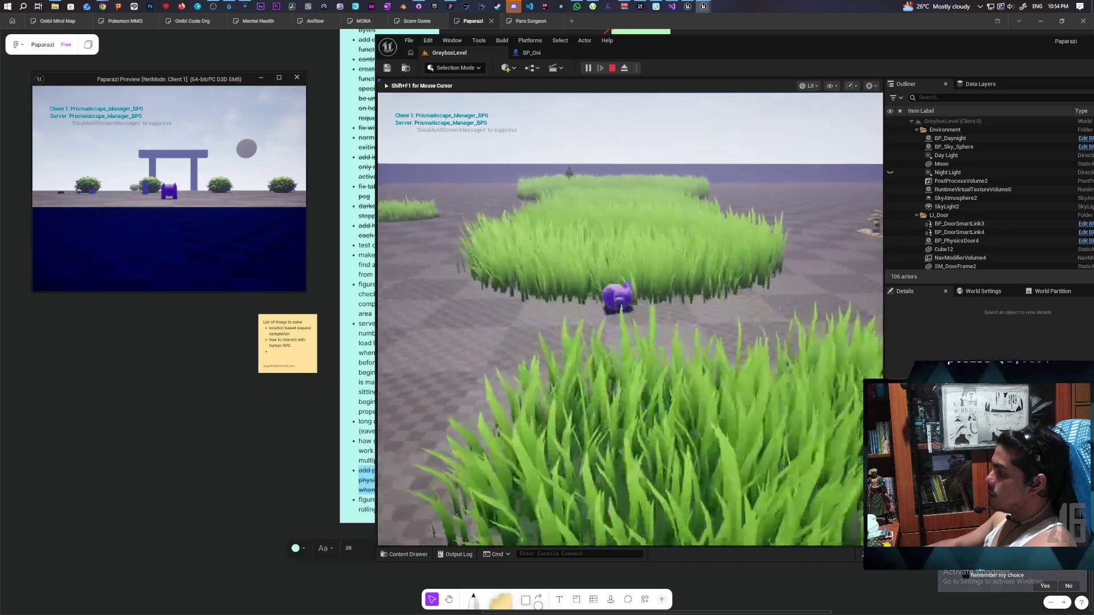
{"action": "key", "text": "w"}
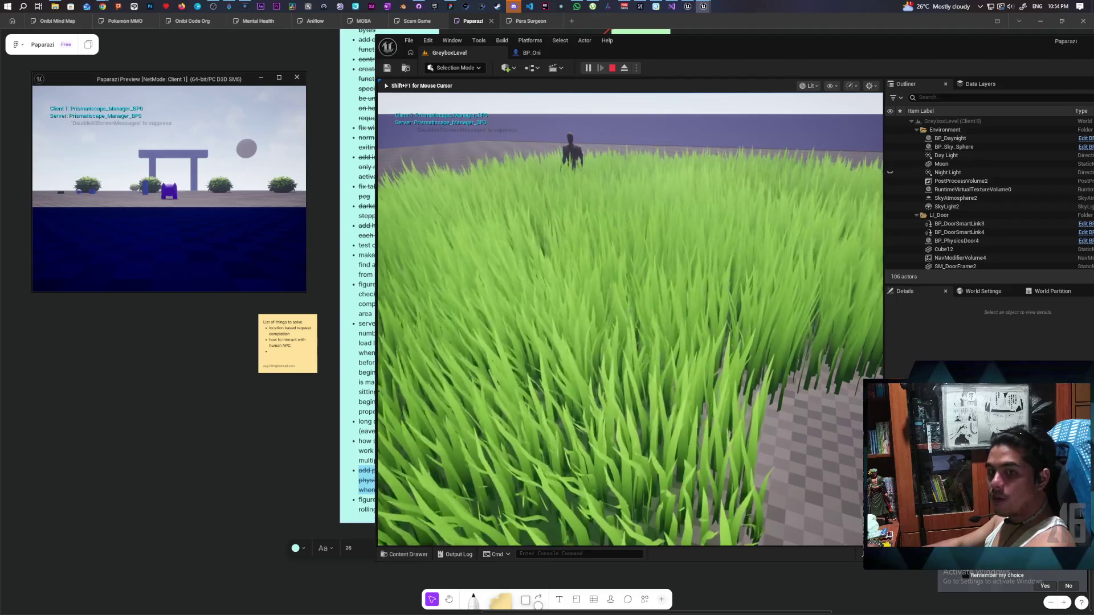
{"action": "key", "text": "Escape"}
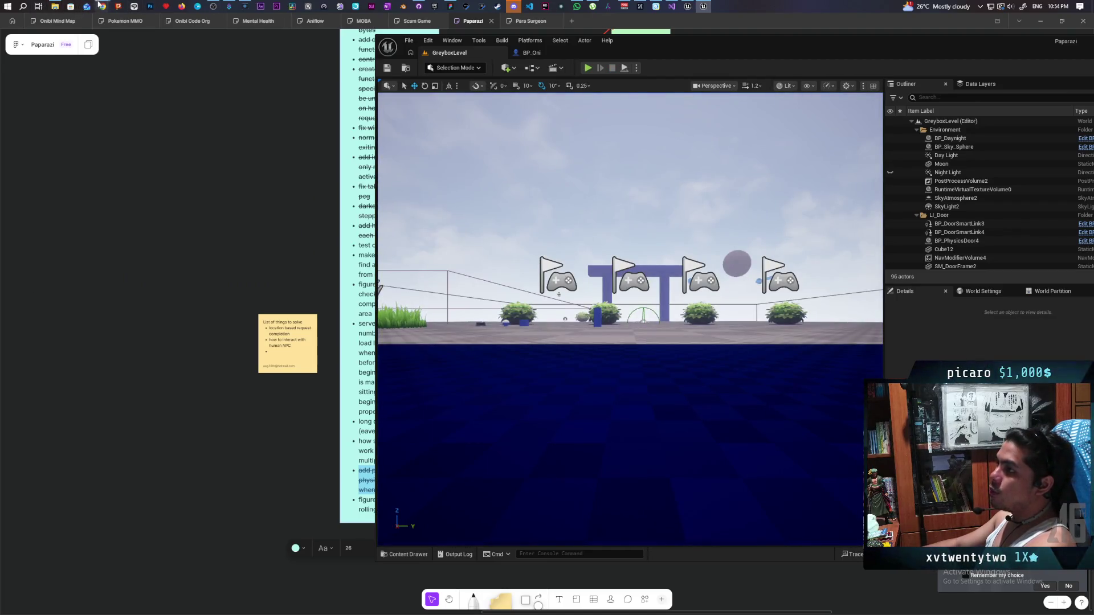
Search YouTube for 'assassin's creed eavesdropping' and open 'Assassin's Creed Mirage How to Eavesdrop Quick Fix'
{"action": "mouse_move", "coordinate": [101, 6]}
{"action": "left_click", "coordinate": [757, 50]}
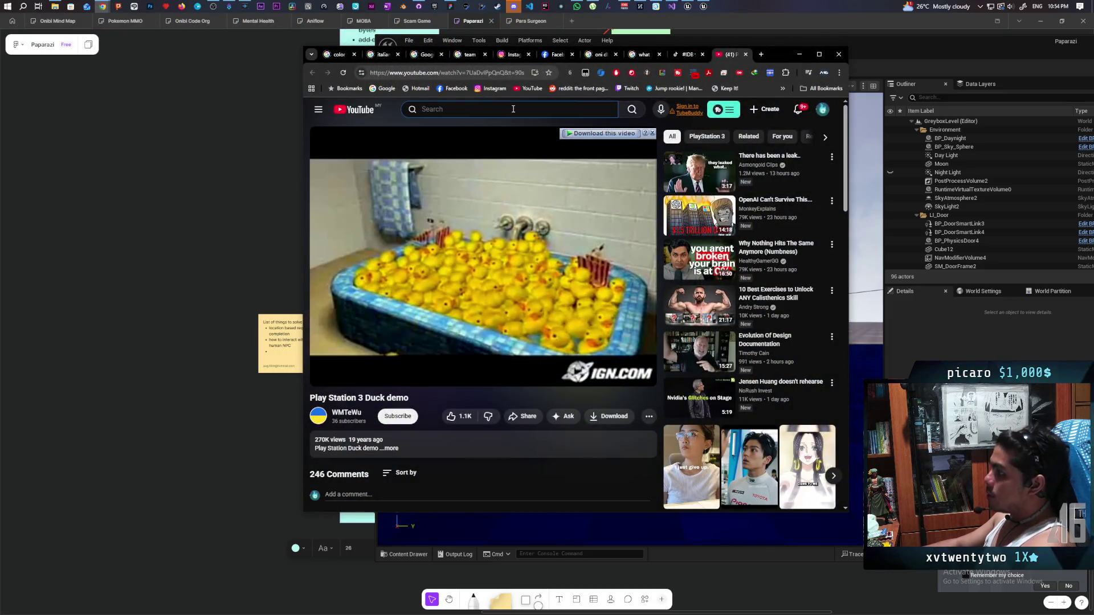
{"action": "left_click", "coordinate": [512, 109]}
{"action": "type", "text": "assasins "}
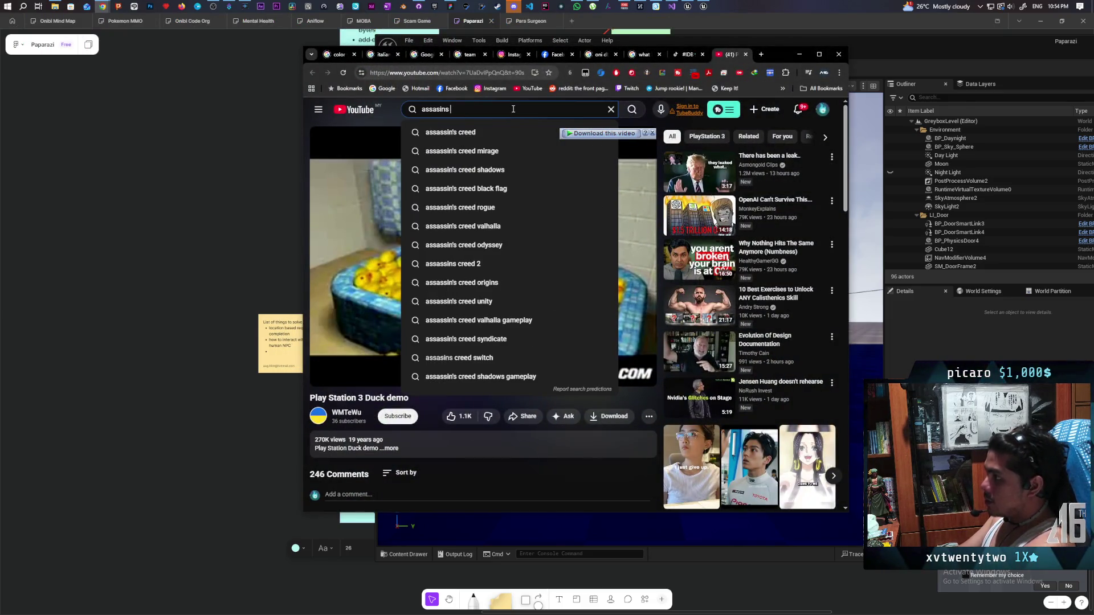
{"action": "type", "text": "creed eaves"}
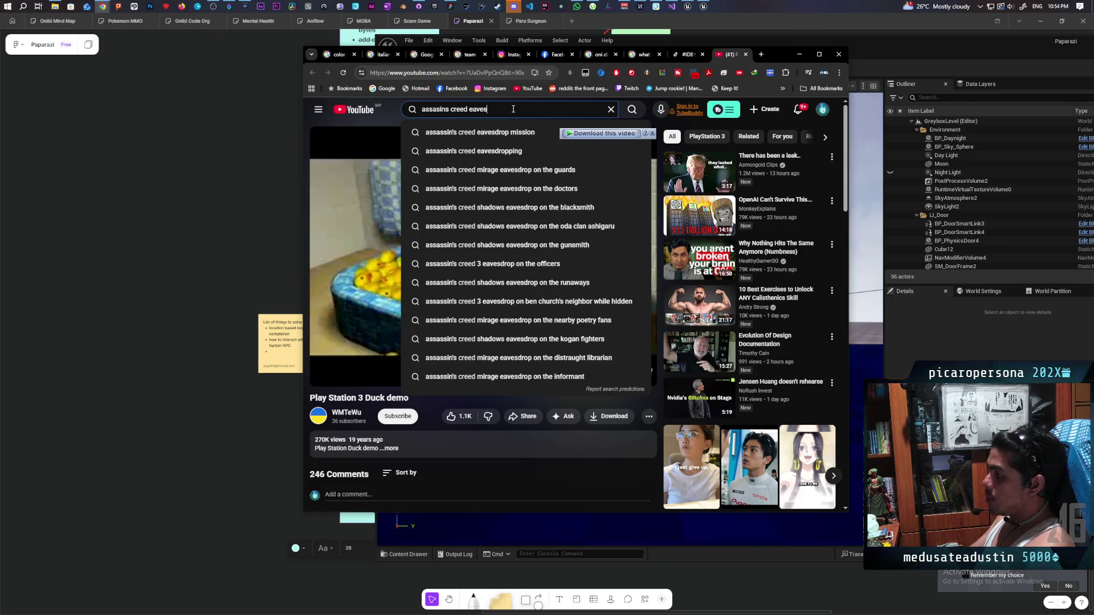
{"action": "left_click", "coordinate": [509, 152]}
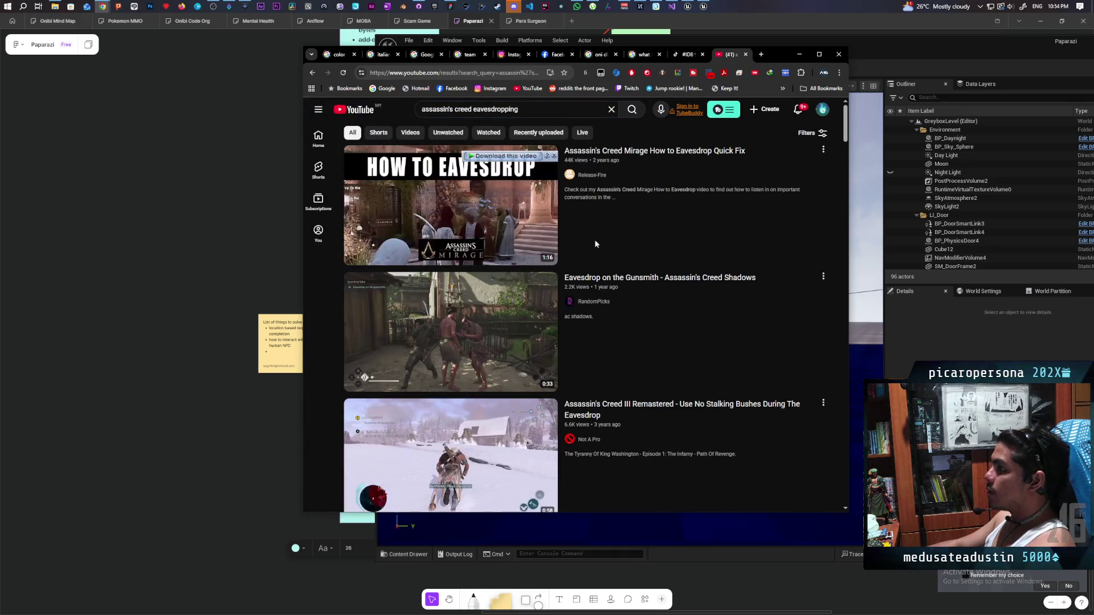
{"action": "left_click", "coordinate": [589, 217]}
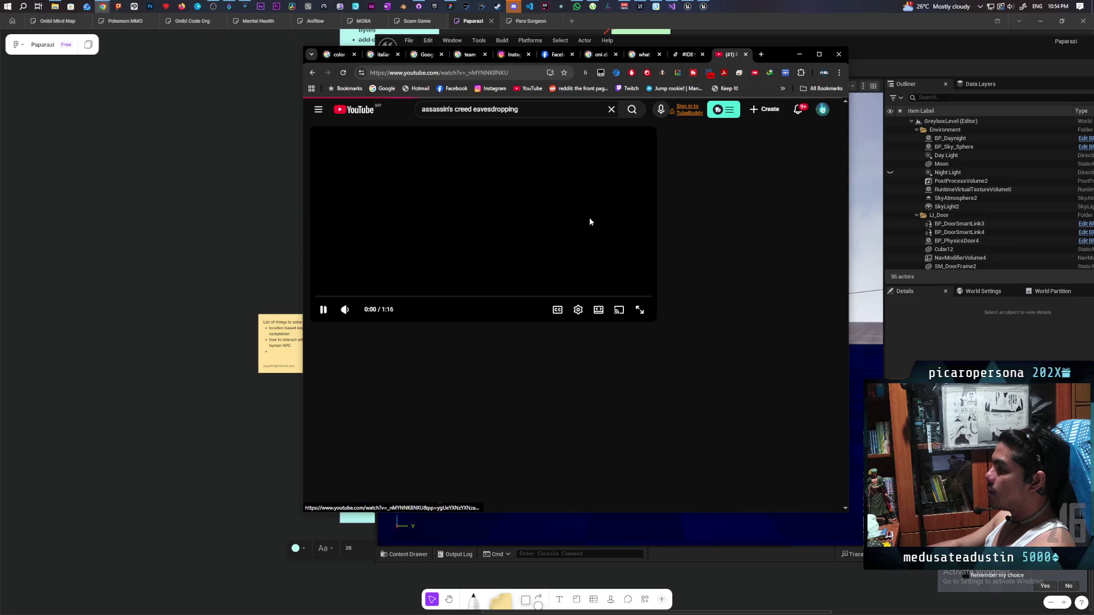
Maximize Chrome and watch the Mirage eavesdrop video, pausing it at 0:58
{"action": "double_click", "coordinate": [775, 53]}
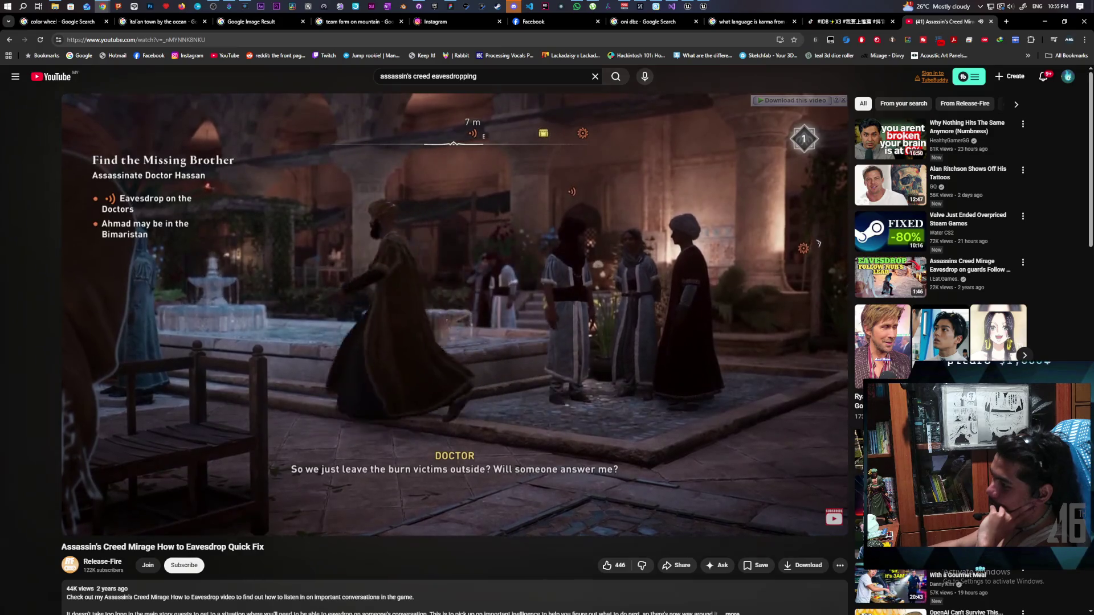
{"action": "mouse_move", "coordinate": [754, 262]}
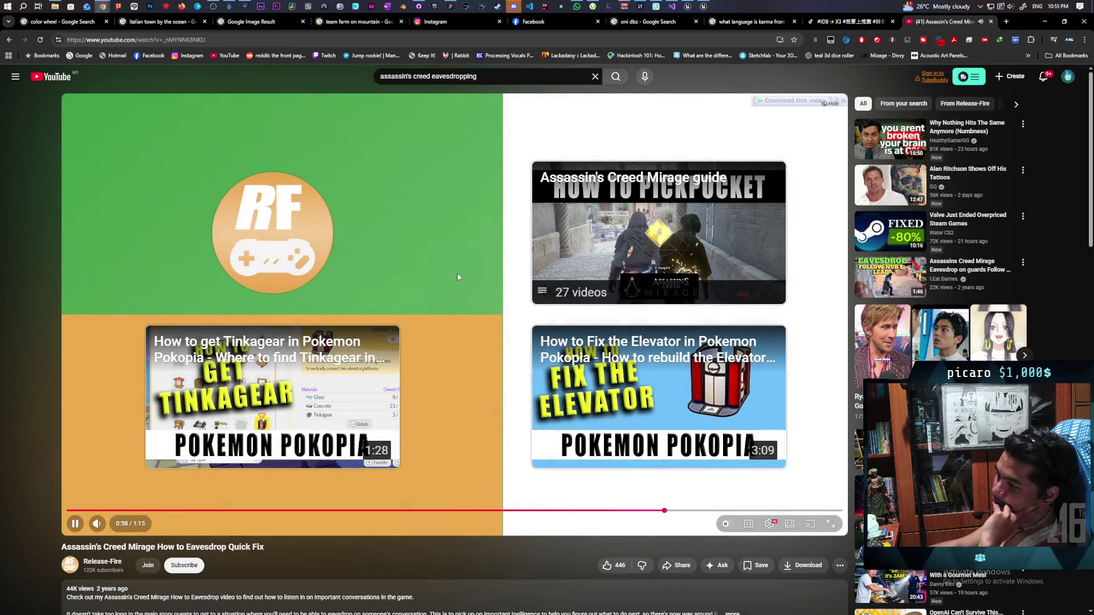
{"action": "left_click", "coordinate": [458, 273]}
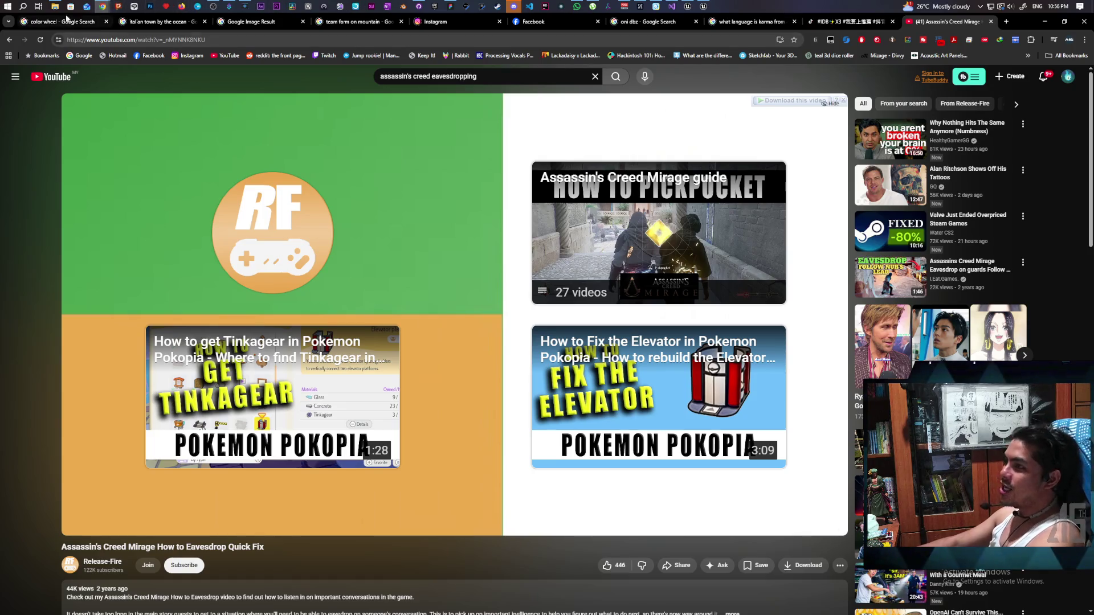
{"action": "mouse_move", "coordinate": [102, 7]}
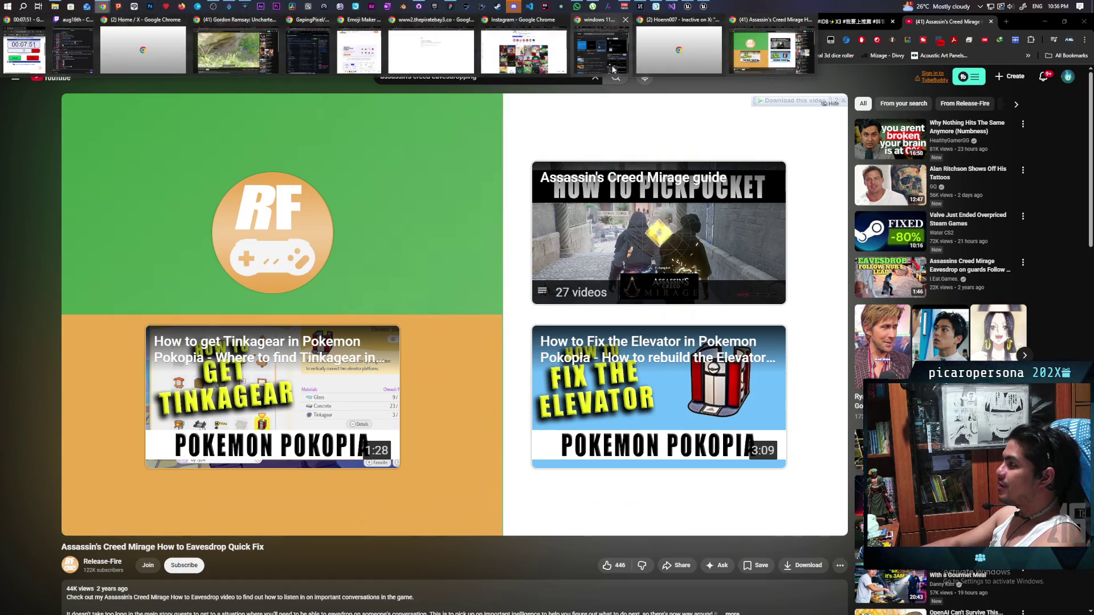